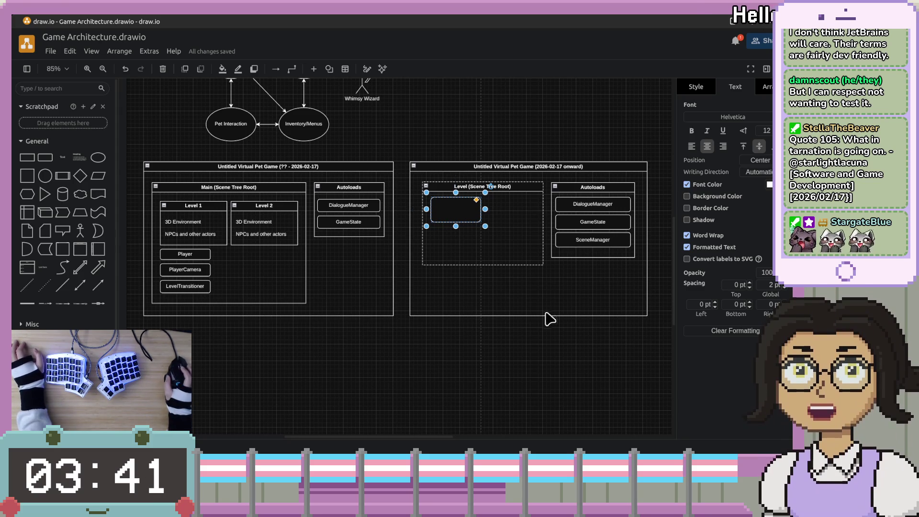
Recentre the canvas and type 'Player' into the empty rounded box inside the Level container.
scroll(550, 329, "up", 1)
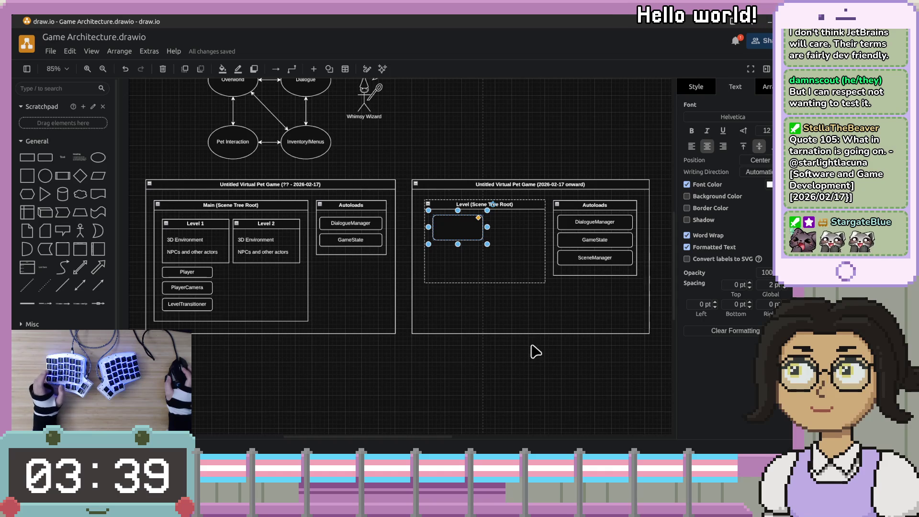
scroll(532, 353, "up", 2)
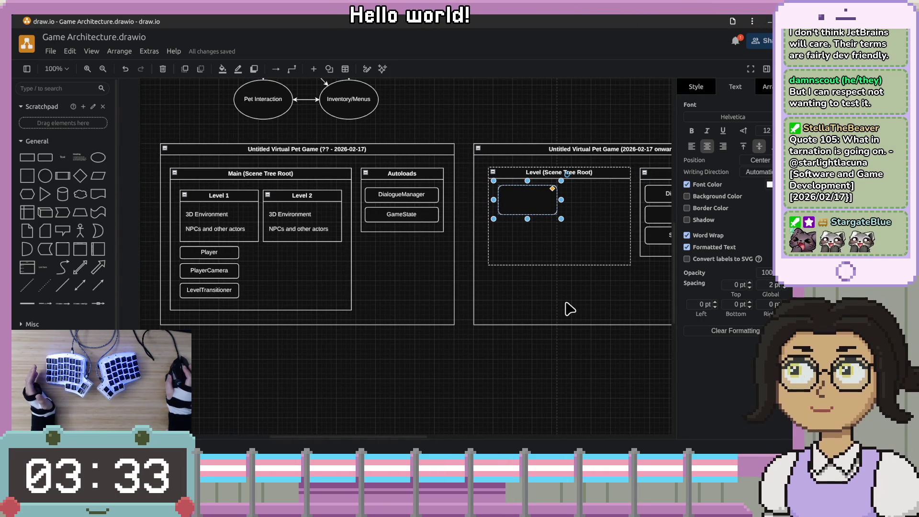
left_click(493, 254)
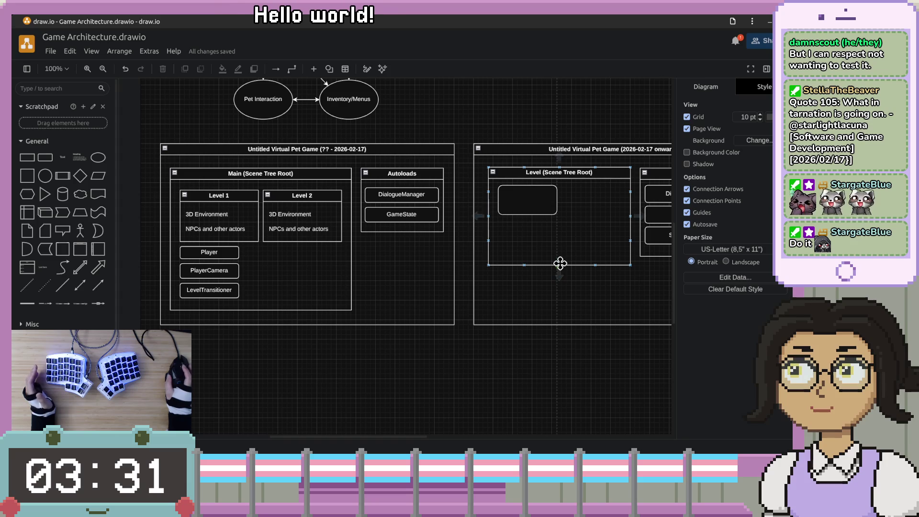
mouse_move(585, 299)
left_mouse_down()
mouse_move(566, 332)
mouse_move(538, 305)
left_mouse_up()
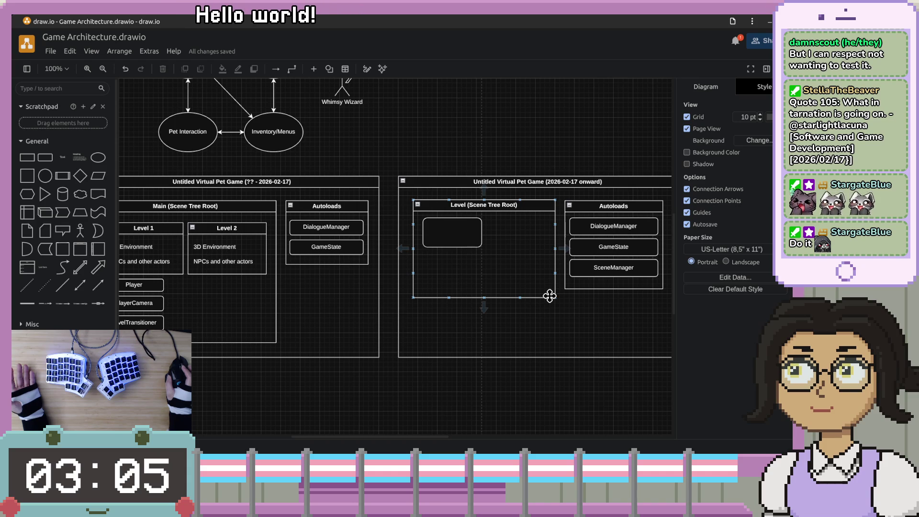
double_click(463, 237)
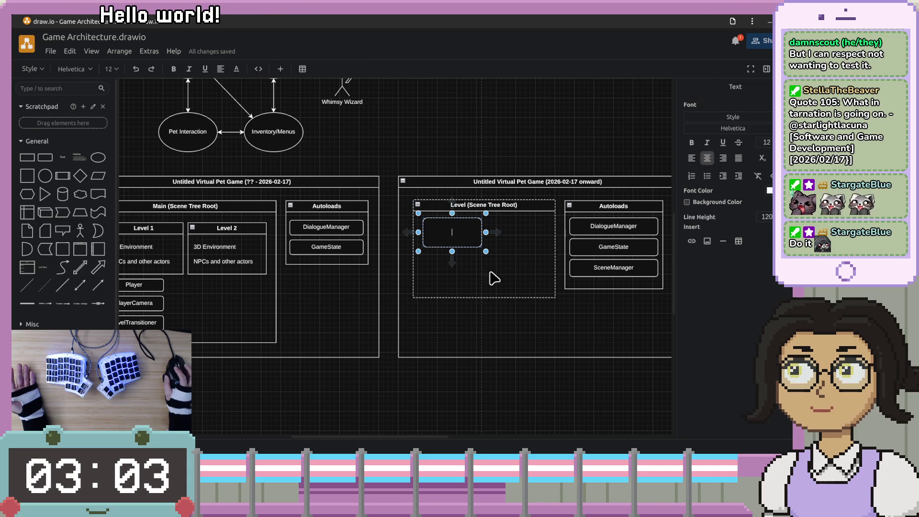
type("Player")
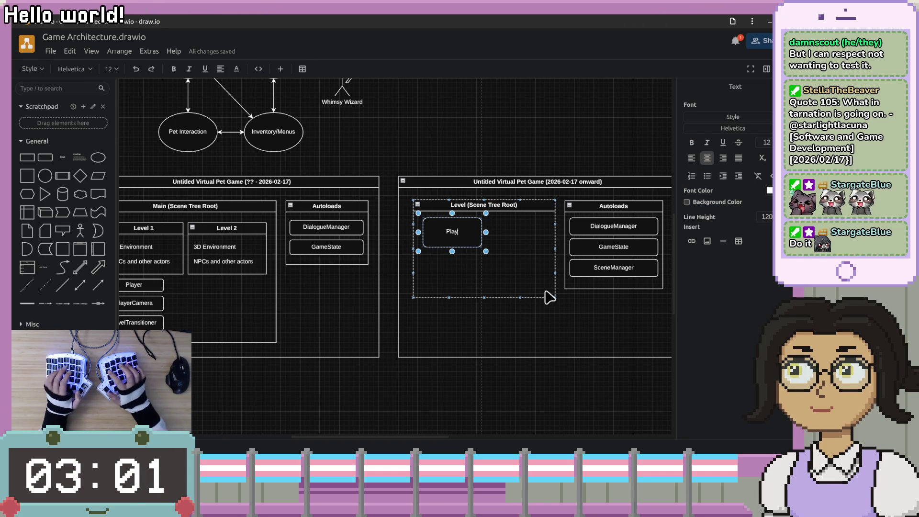
left_click(559, 335)
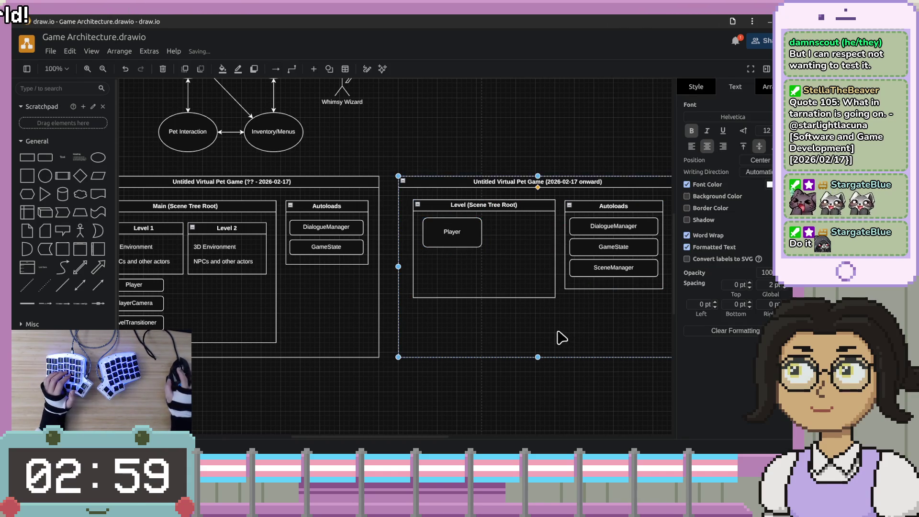
left_click(437, 235)
left_click(455, 244)
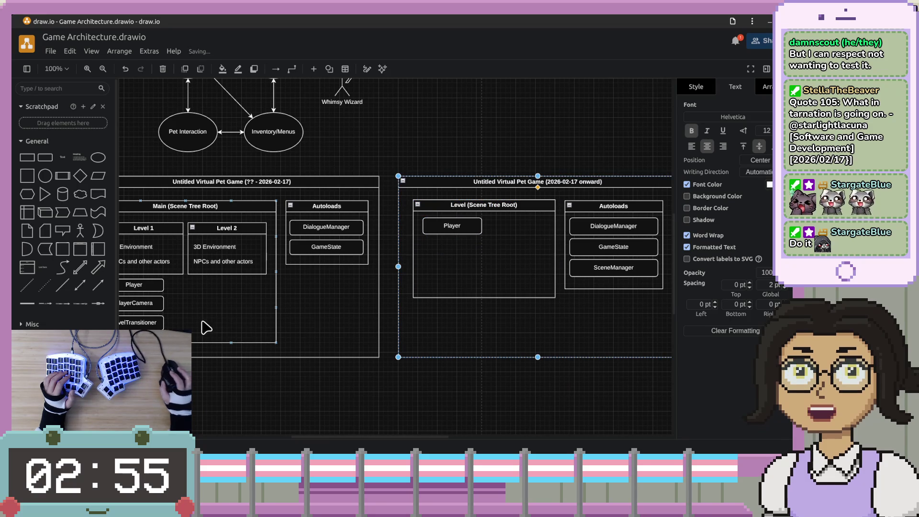
left_click(369, 328)
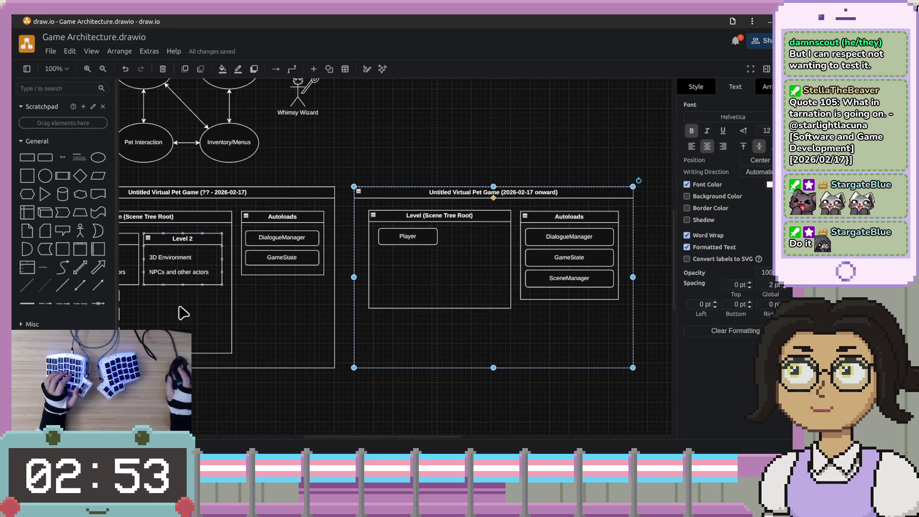
scroll(240, 298, "left", 3)
scroll(240, 297, "down", 1)
Copy and paste the old Main (Scene Tree Root) group, then undo the paste.
left_click(187, 294)
left_click(182, 313, "shift")
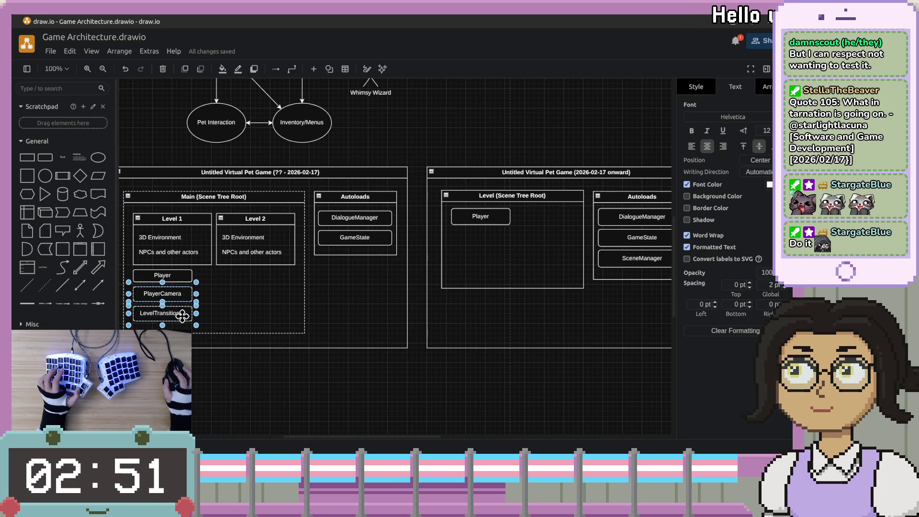
left_click(182, 297)
key("ctrl+c")
key("ctrl+v")
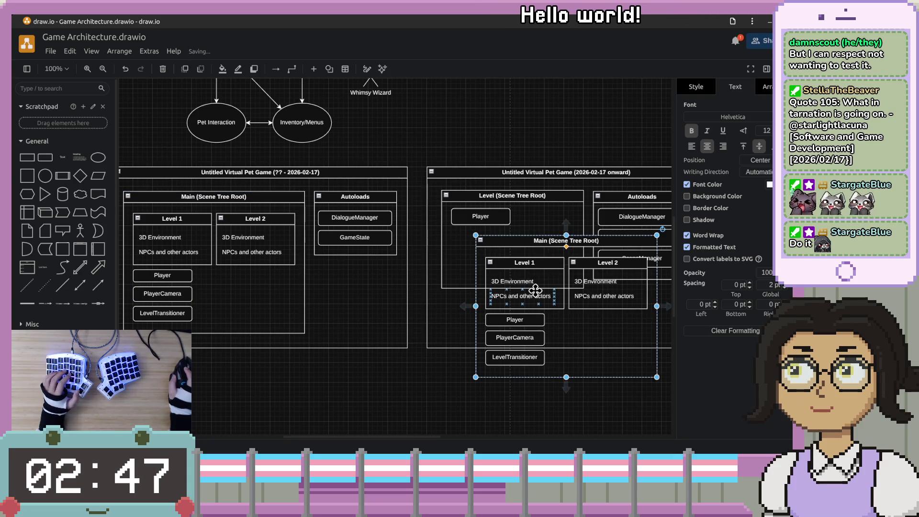
key("ctrl+z")
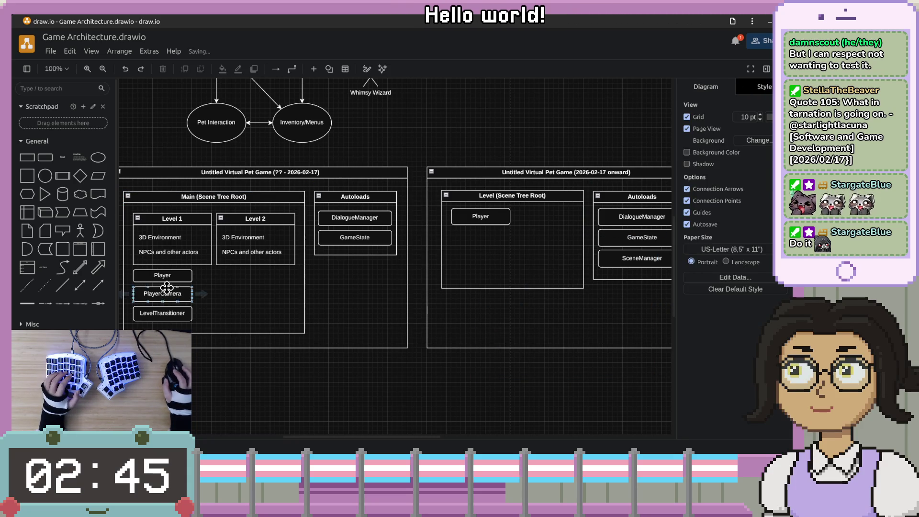
Place a copy of the old PlayerCamera box in the Level container below Player.
left_click(167, 288)
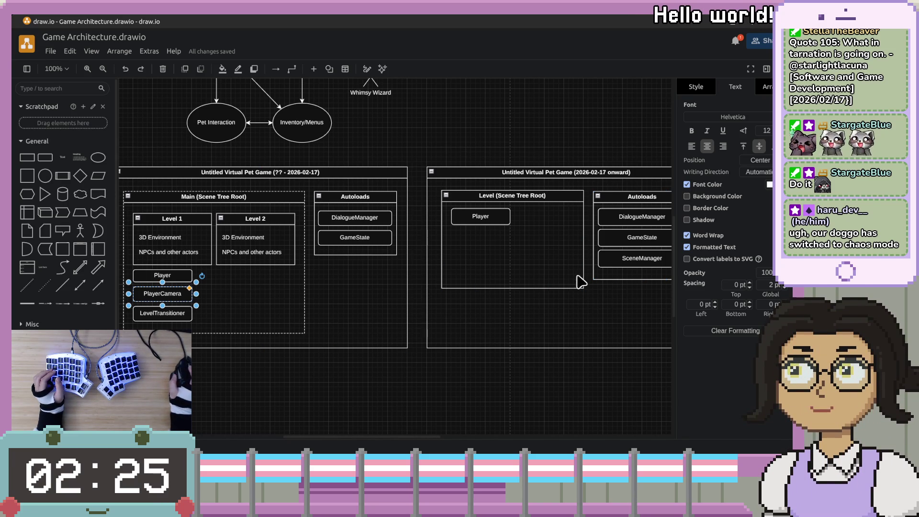
scroll(579, 280, "down", 1)
scroll(579, 280, "right", 1)
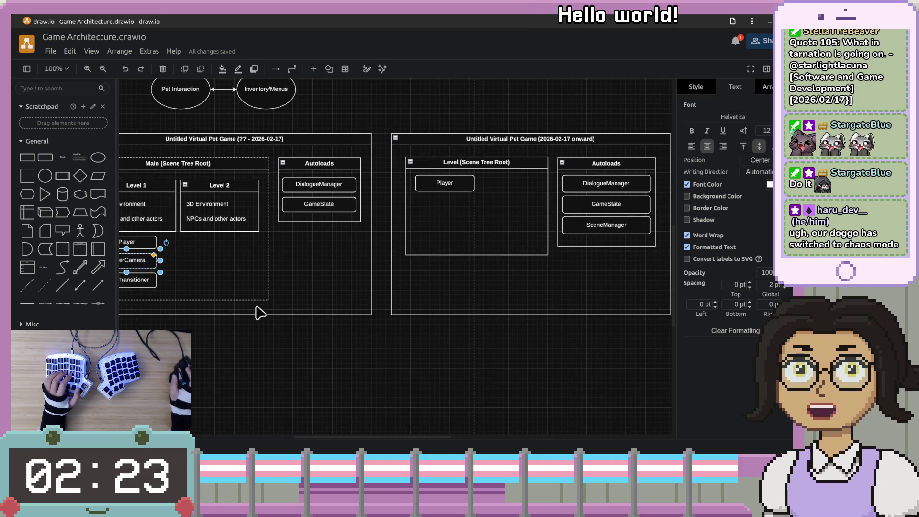
key("Escape")
left_click(144, 261)
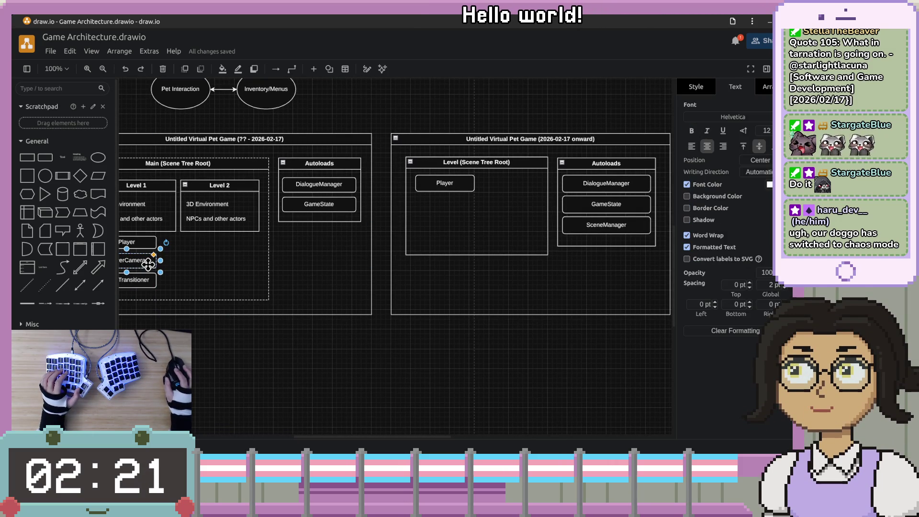
left_click(314, 385)
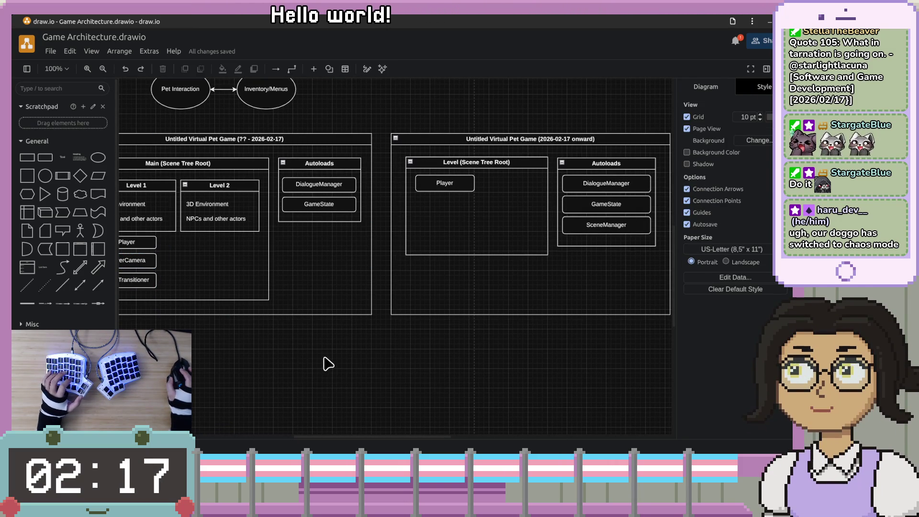
key("ctrl+v")
mouse_move(330, 360)
left_mouse_down()
mouse_move(369, 350)
mouse_move(464, 231)
mouse_move(445, 211)
left_mouse_up()
left_click(458, 325)
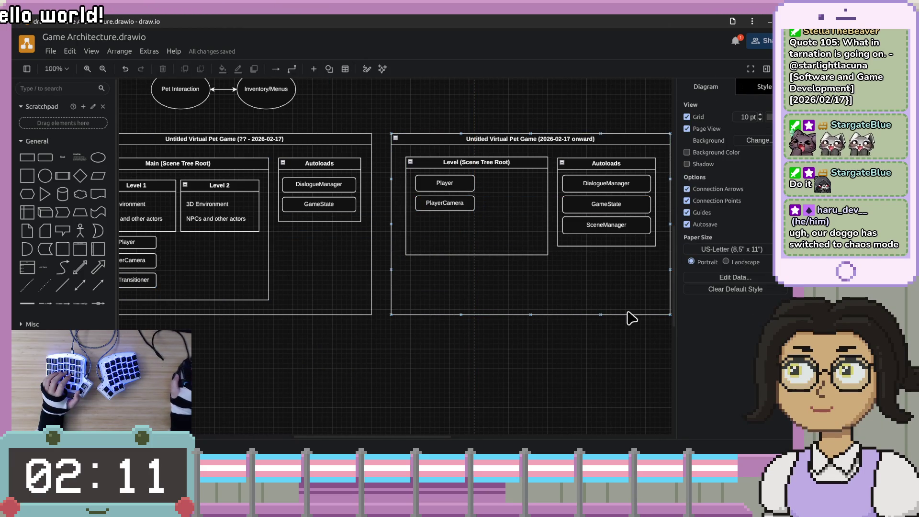
Pan back to both diagrams and drop a new rounded box into the Level container.
left_click_drag(630, 316, 544, 305)
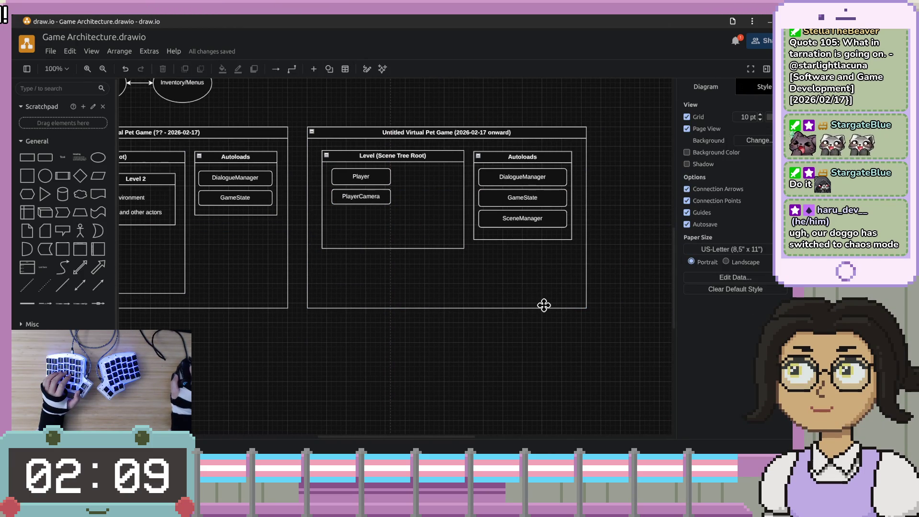
mouse_move(392, 277)
left_mouse_down()
mouse_move(497, 282)
mouse_move(404, 295)
left_mouse_up()
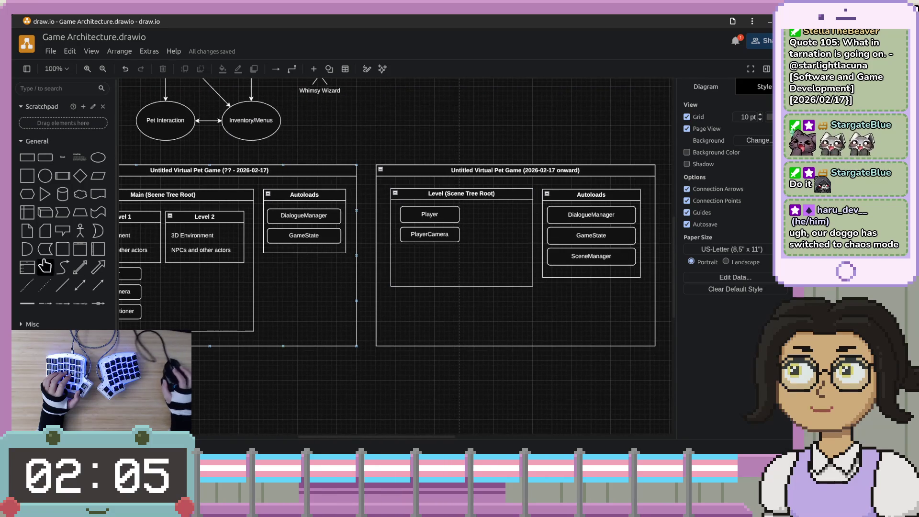
mouse_move(49, 164)
left_mouse_down()
mouse_move(484, 308)
mouse_move(410, 255)
mouse_move(434, 261)
left_mouse_up()
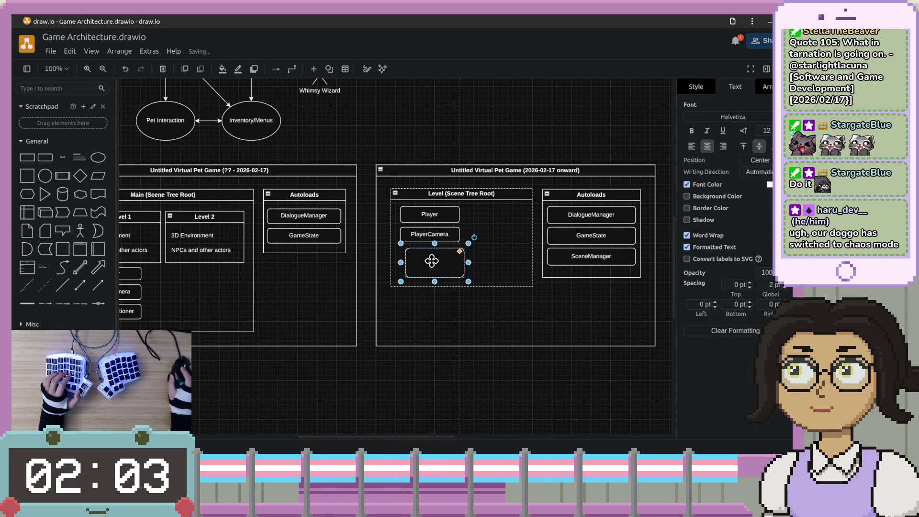
Label the new box below PlayerCamera as 'World'.
key("F2")
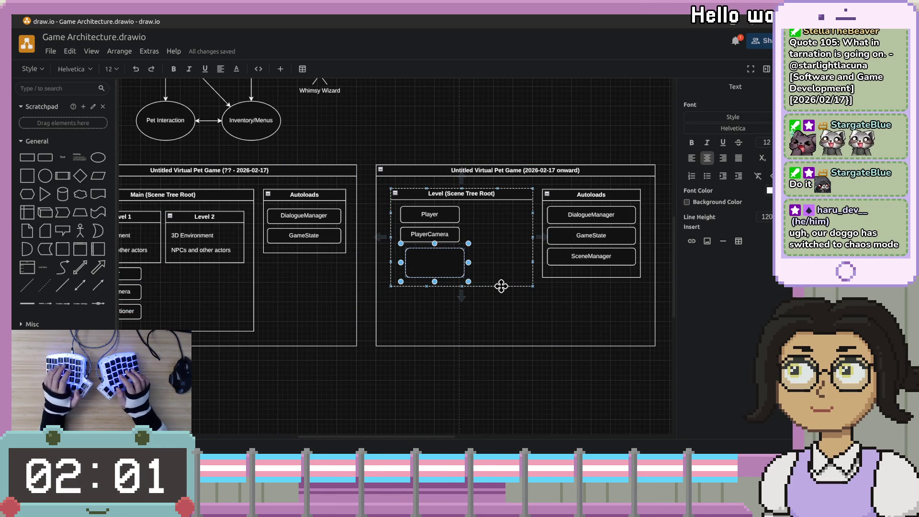
type("W")
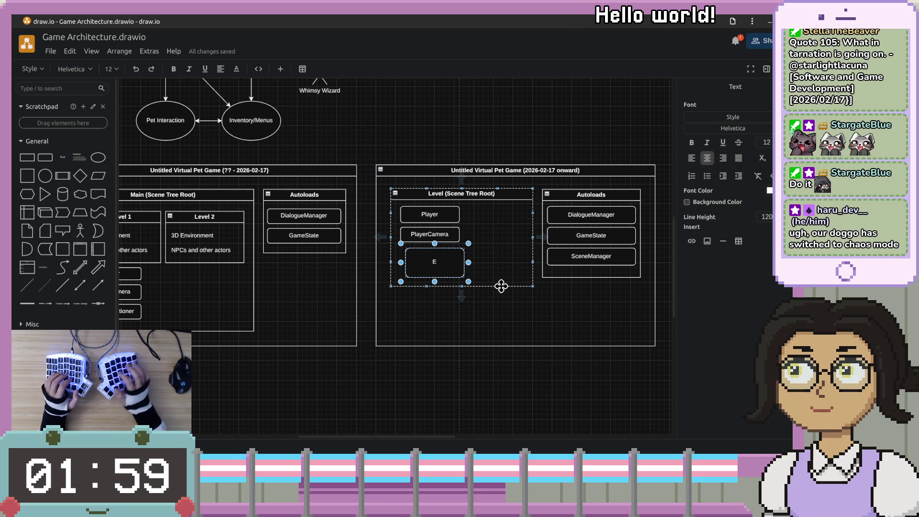
type("orld")
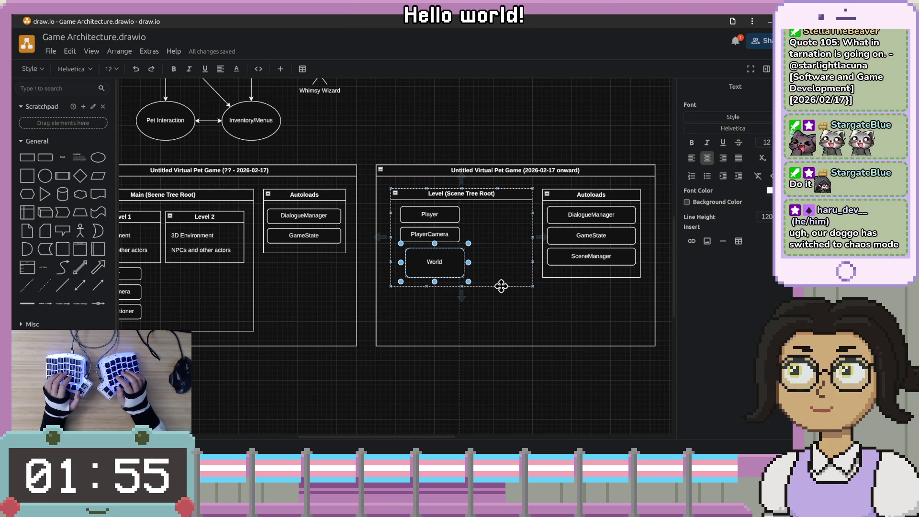
key("Escape")
double_click(464, 261)
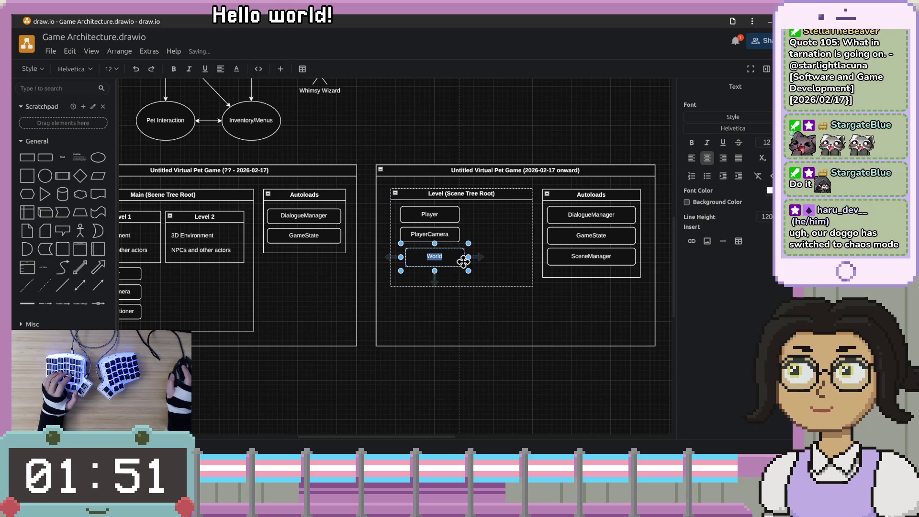
key("Escape")
Nudge the 2026-02-17 onward diagram back into place and drop another rounded box beside World.
left_click_drag(438, 262, 448, 263)
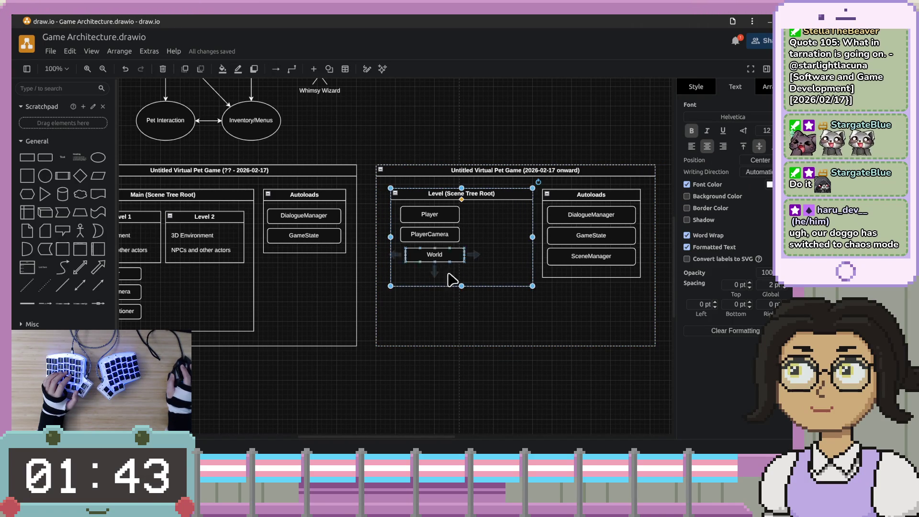
left_click(417, 279)
left_click_drag(387, 259, 392, 259)
left_click(466, 255)
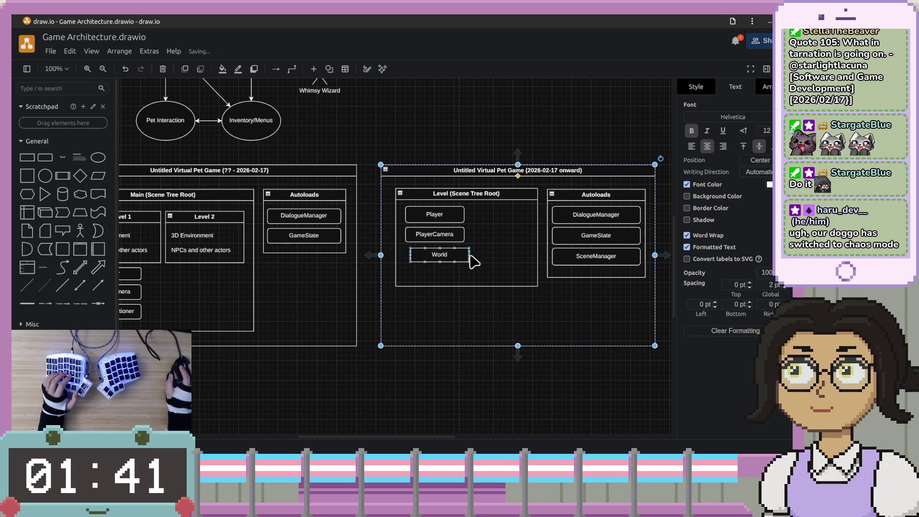
left_click(456, 255)
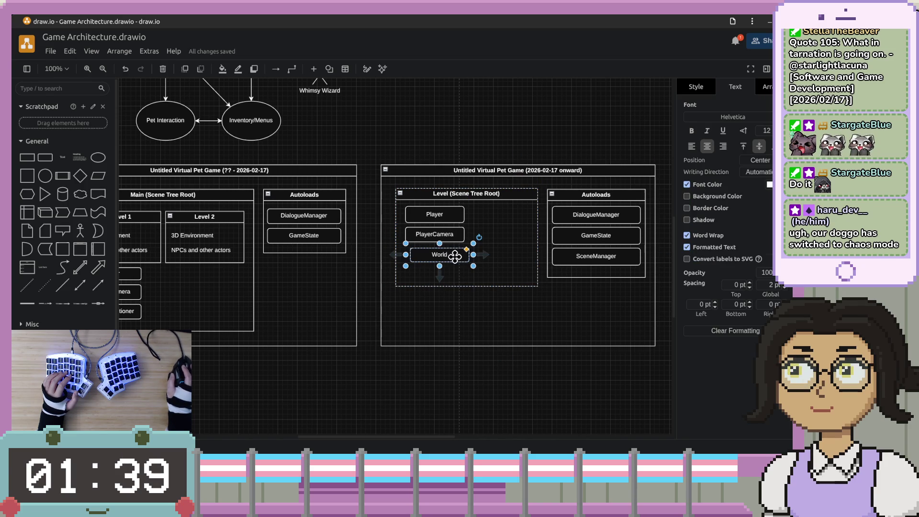
left_click(437, 337)
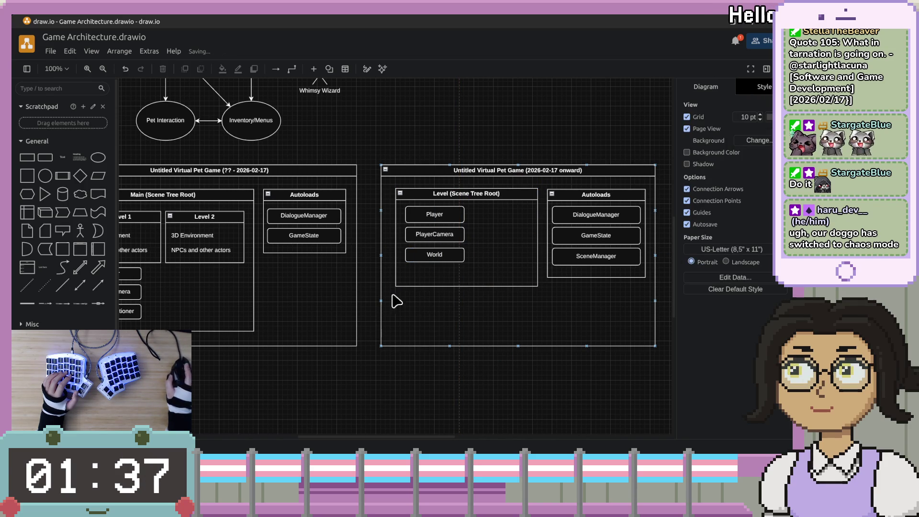
key("Escape")
mouse_move(47, 163)
left_mouse_down()
mouse_move(384, 259)
mouse_move(413, 349)
mouse_move(409, 308)
mouse_move(431, 260)
mouse_move(501, 257)
mouse_move(502, 266)
mouse_move(501, 256)
left_mouse_up()
Label the new box 'NPCs' and stretch the right Autoloads container downward.
double_click(501, 250)
type("NPCs")
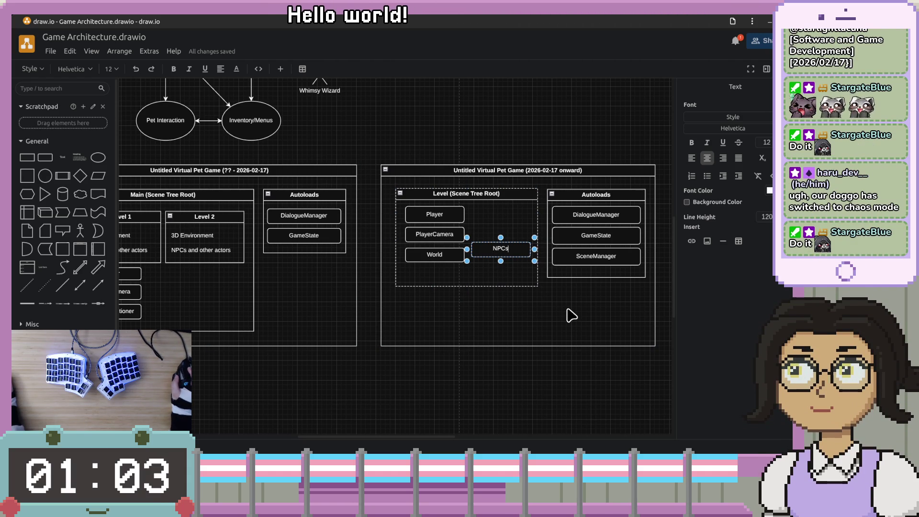
left_click(597, 277)
left_click_drag(596, 278, 597, 302)
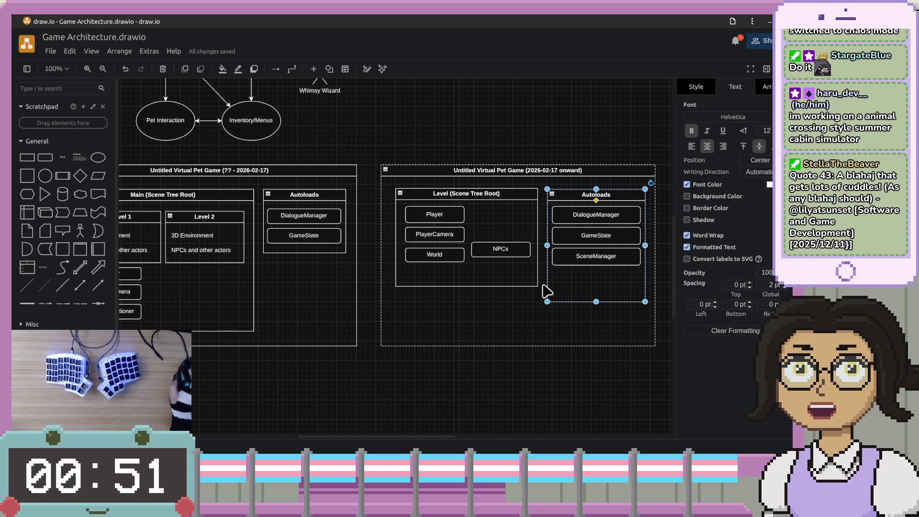
double_click(500, 249)
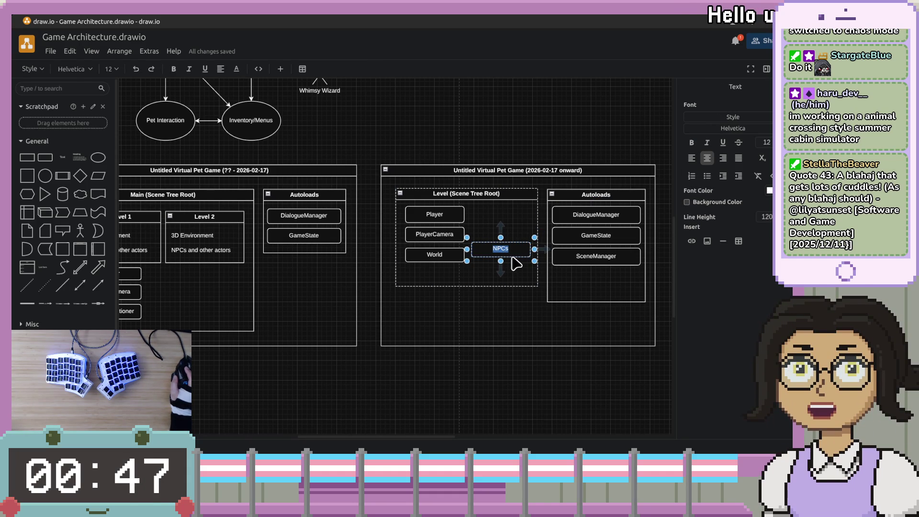
left_click(530, 334)
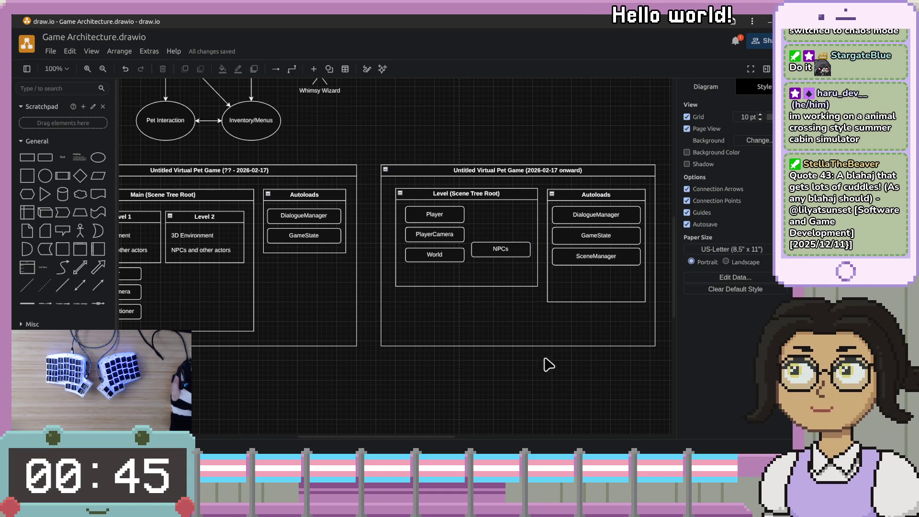
Drag the Level container's bottom edge down to make it taller.
left_click(347, 270)
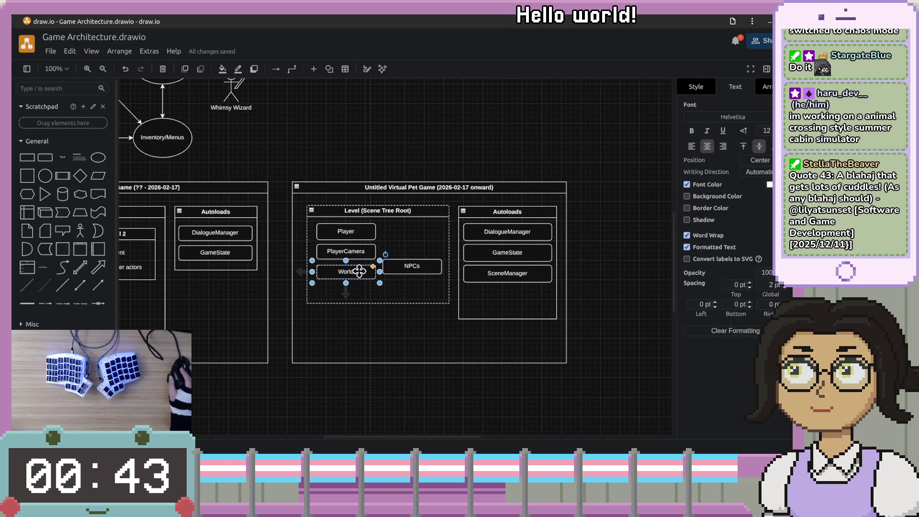
left_click(391, 294)
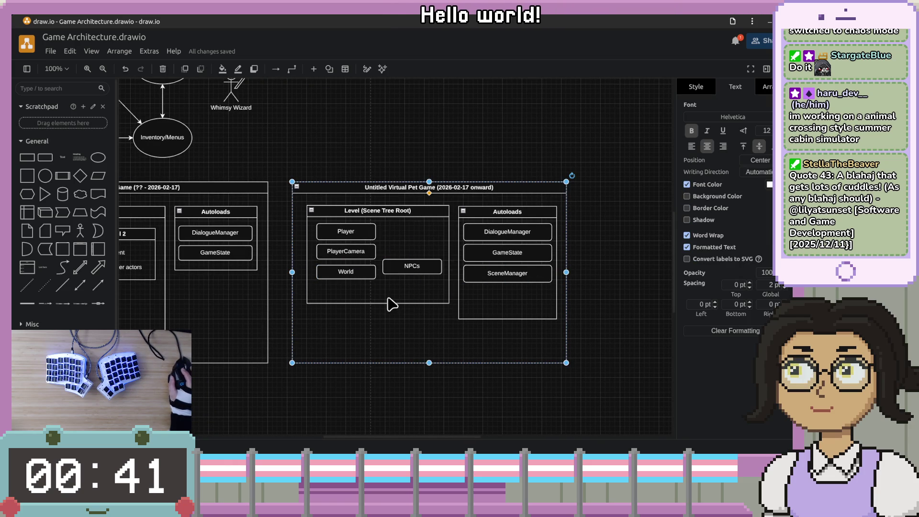
left_click_drag(377, 303, 376, 321)
left_click(609, 208)
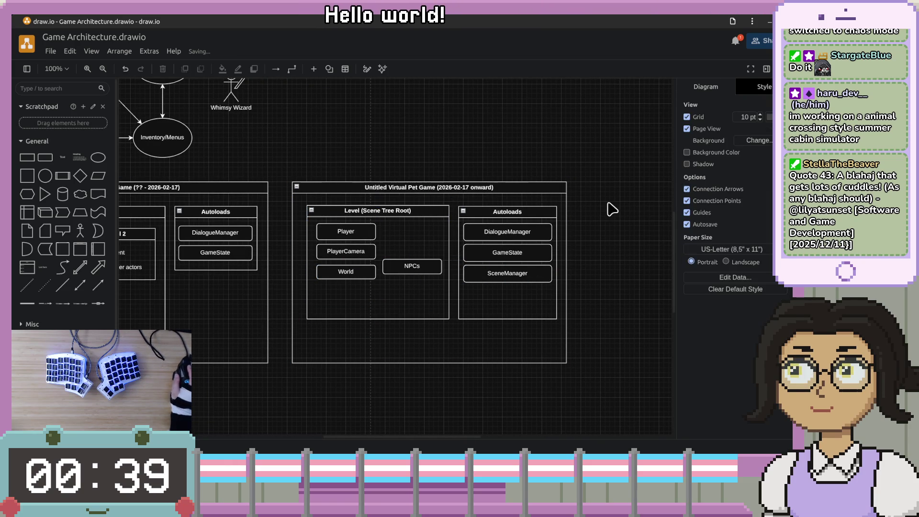
left_click(407, 266)
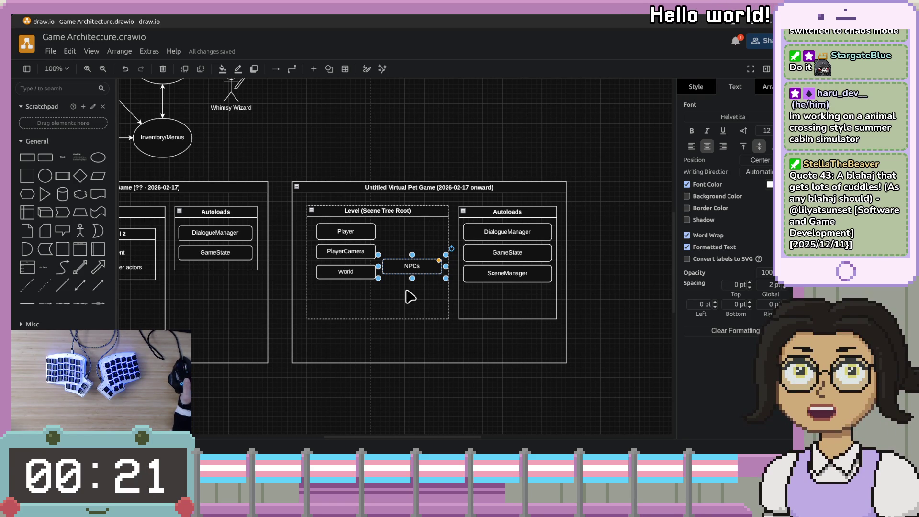
Move the NPCs box into the column directly beneath World.
mouse_move(415, 268)
left_mouse_down()
mouse_move(405, 290)
mouse_move(358, 299)
left_mouse_up()
left_click(443, 150)
left_click(494, 234)
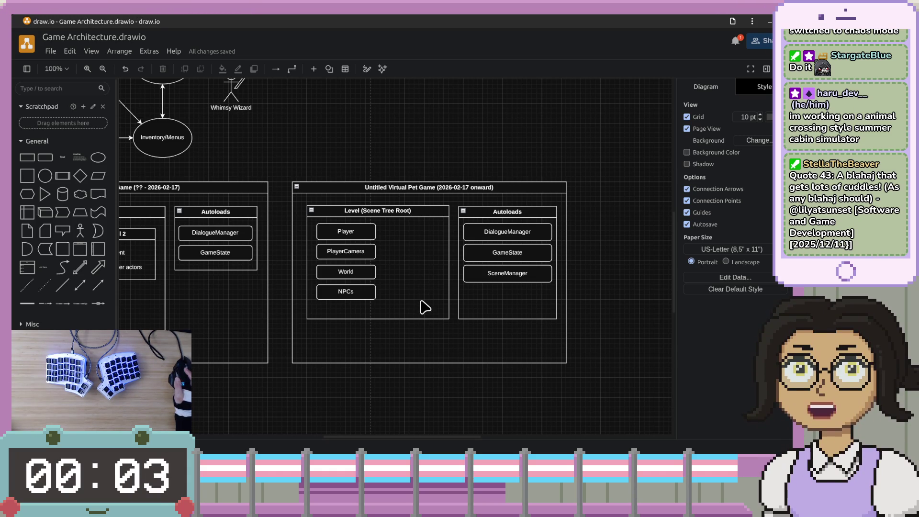
left_click(364, 297)
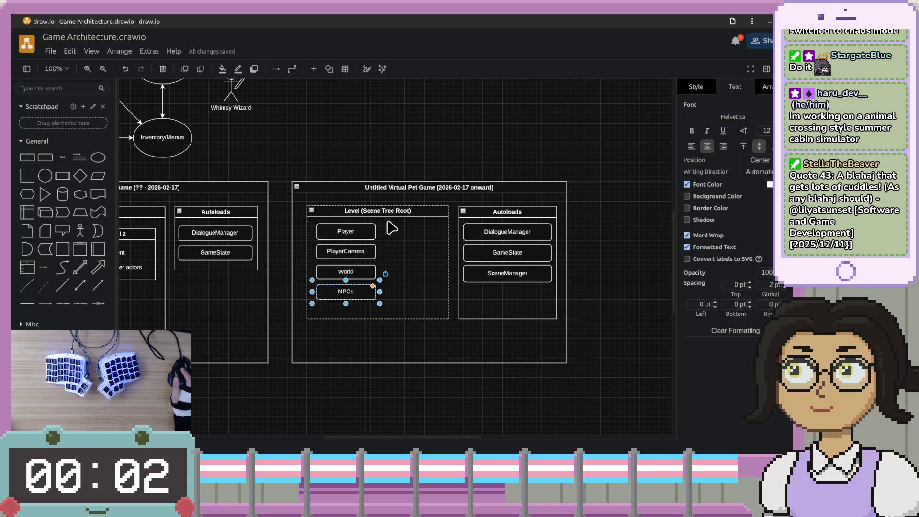
left_click(372, 277)
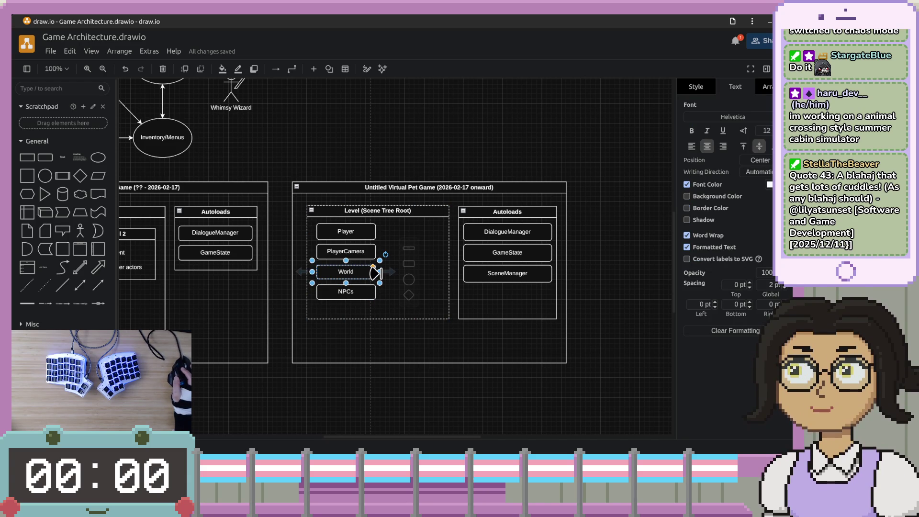
Save the diagram with Ctrl+S and switch over to the Bruno API client.
key("ctrl+s")
left_click(611, 289)
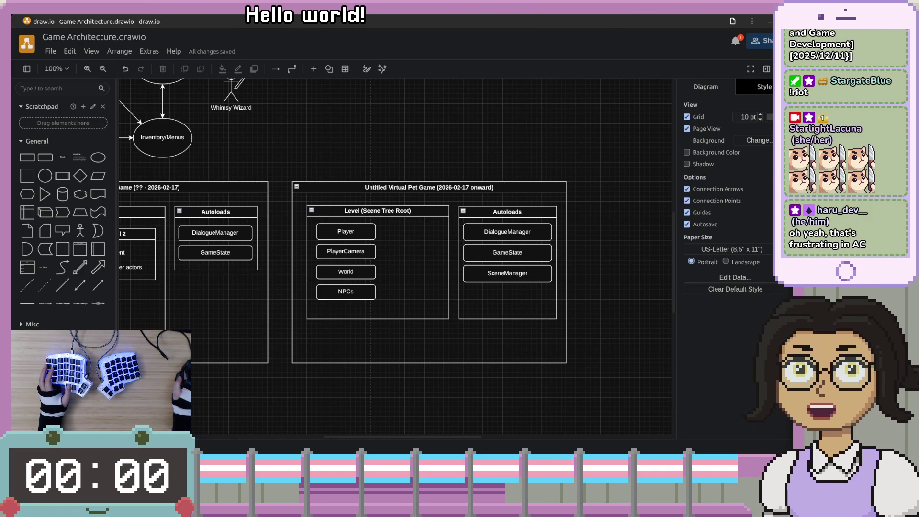
key("alt+Tab")
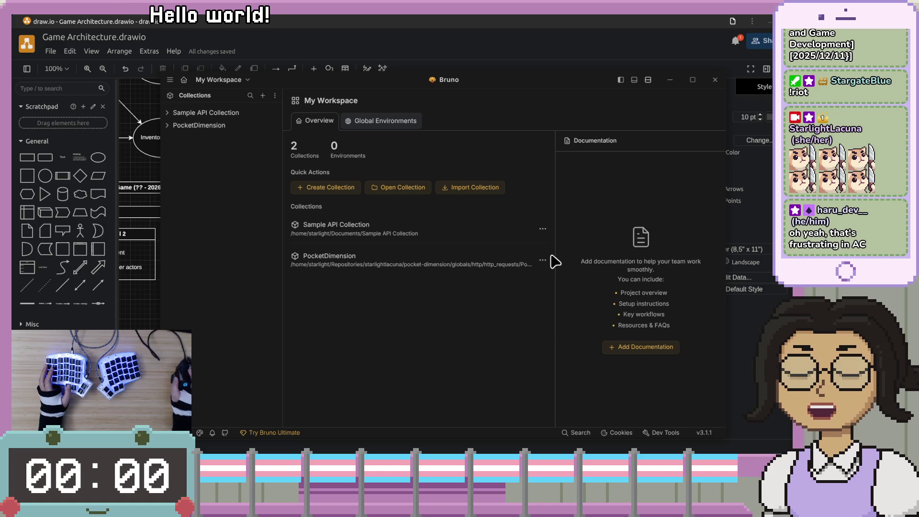
Open the PocketDimension > Clock > Set Clock to Clock Mode request in Bruno.
left_click_drag(563, 88, 515, 84)
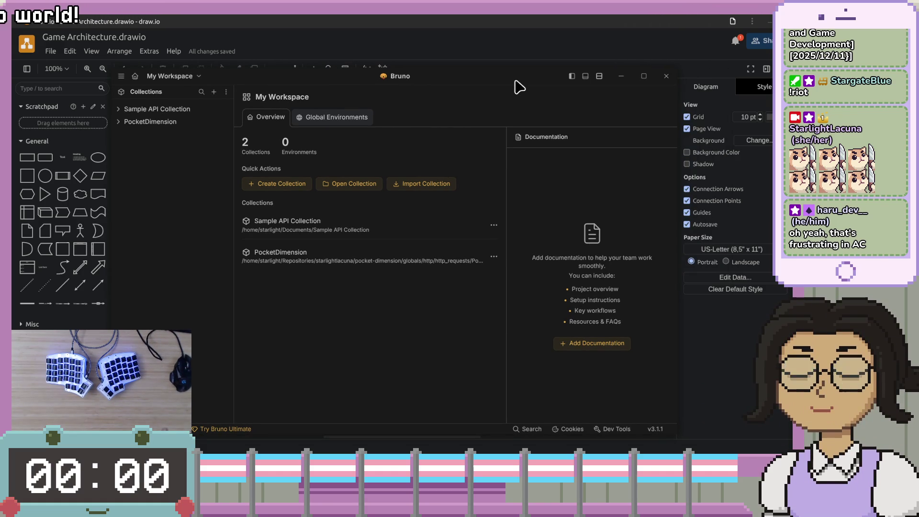
left_click(152, 123)
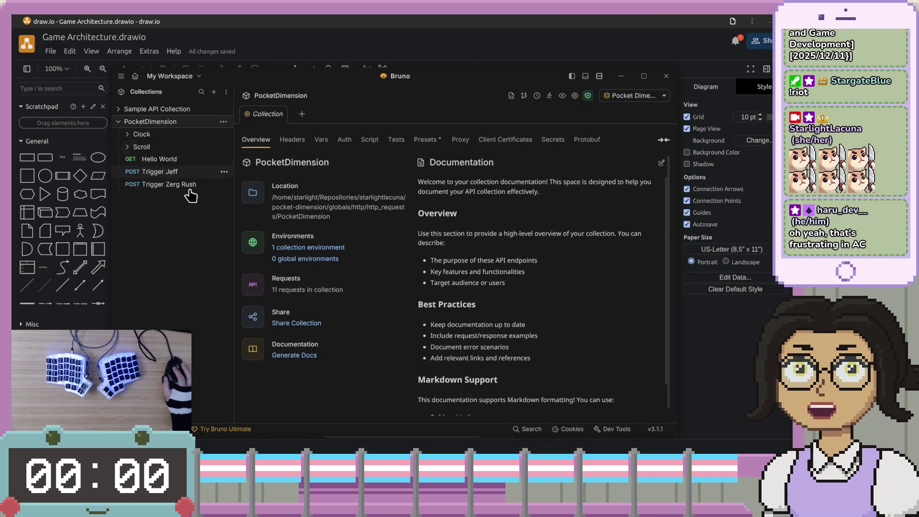
left_click(142, 135)
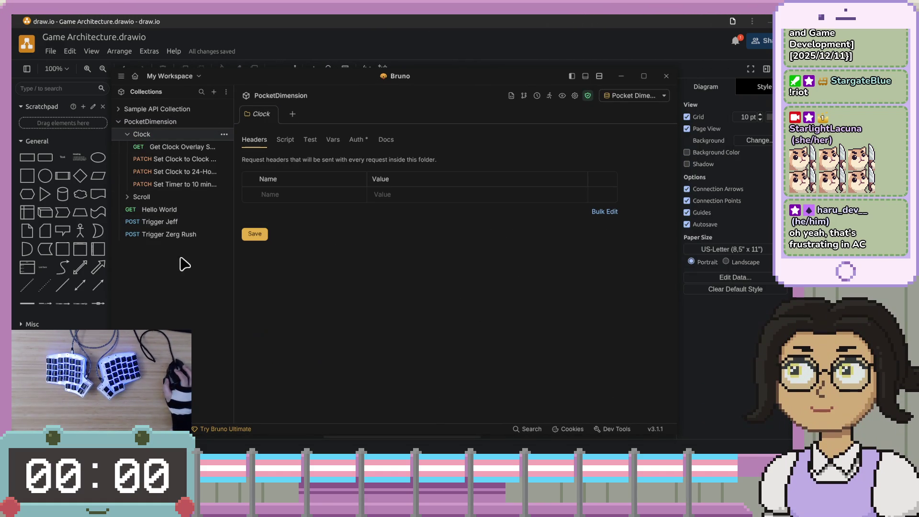
left_click(187, 150)
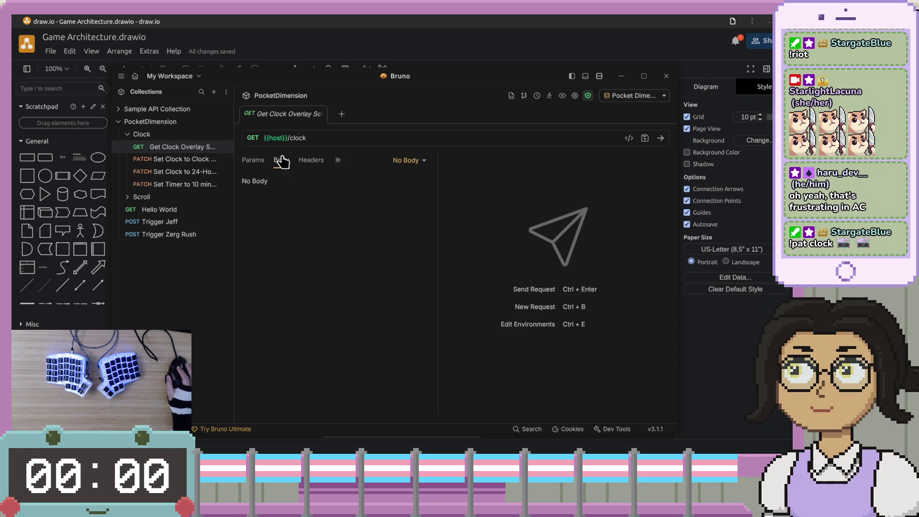
left_click_drag(233, 120, 258, 121)
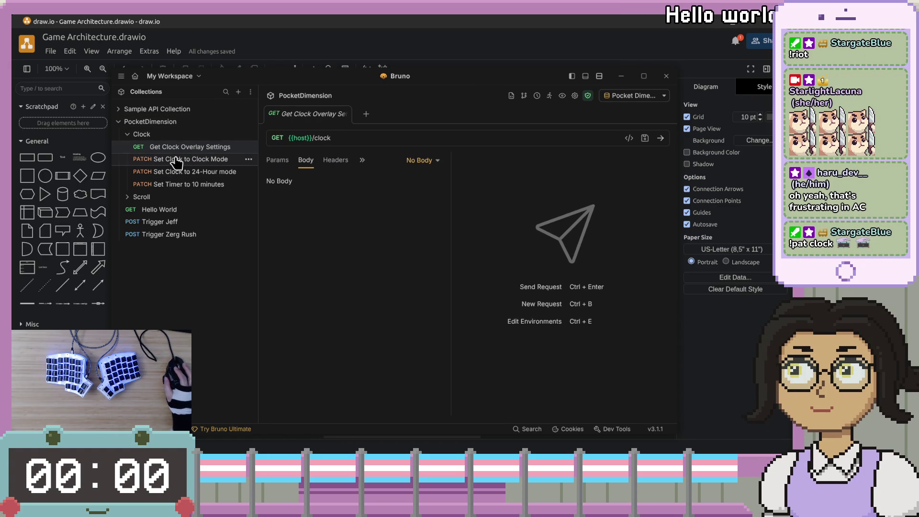
left_click(176, 159)
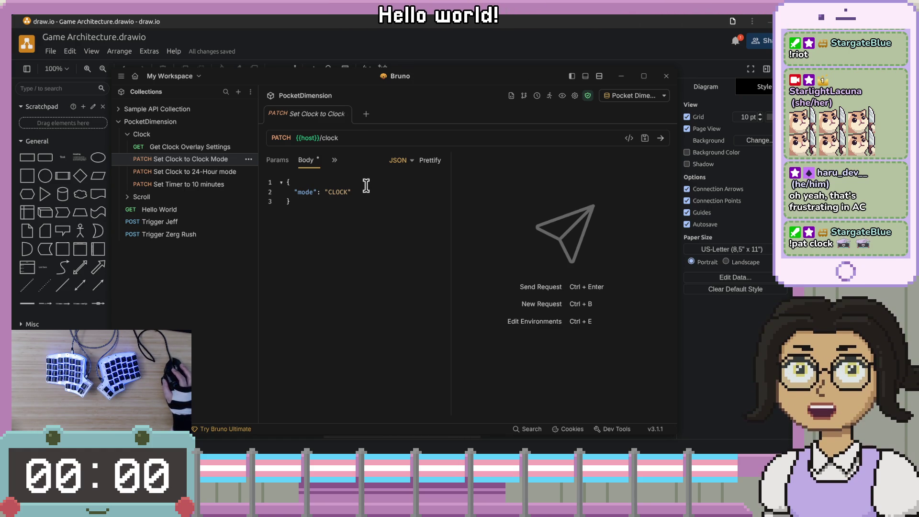
Send the clock-mode PATCH request, getting 404 Not Found, and close Bruno.
left_click(661, 139)
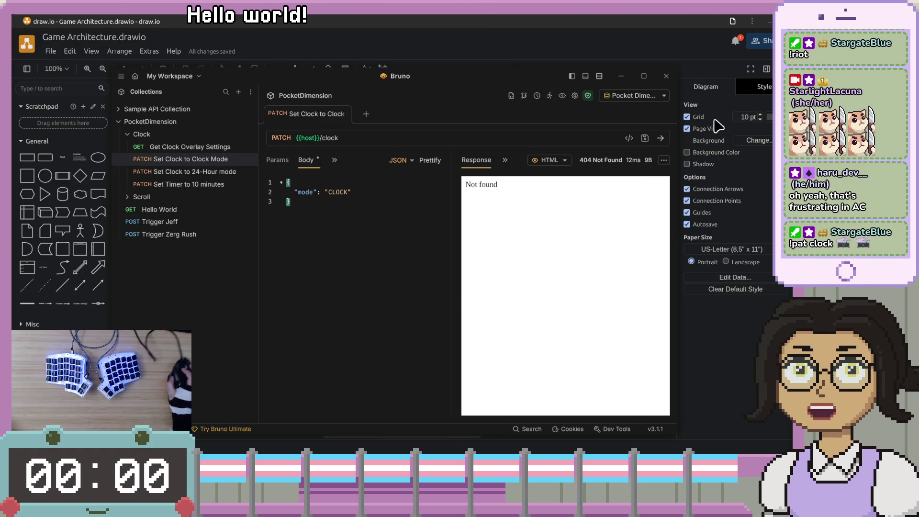
left_click_drag(544, 78, 635, 76)
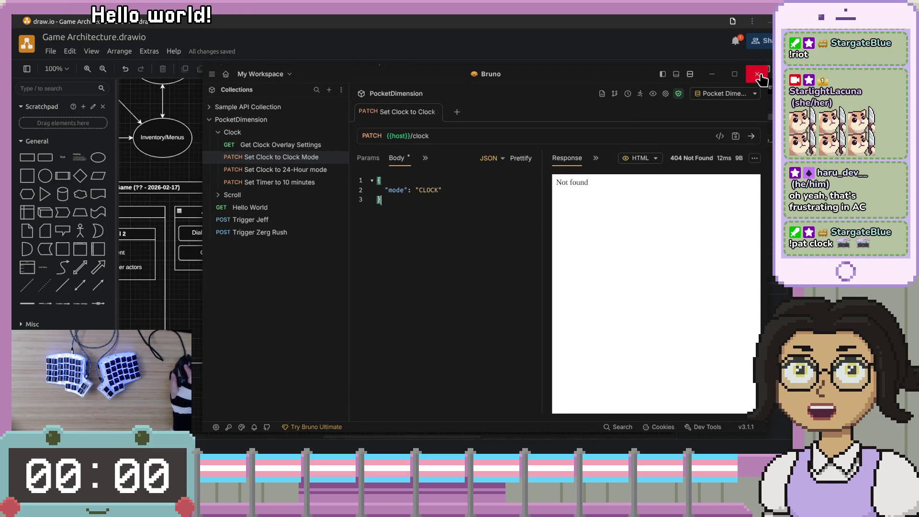
left_click(757, 74)
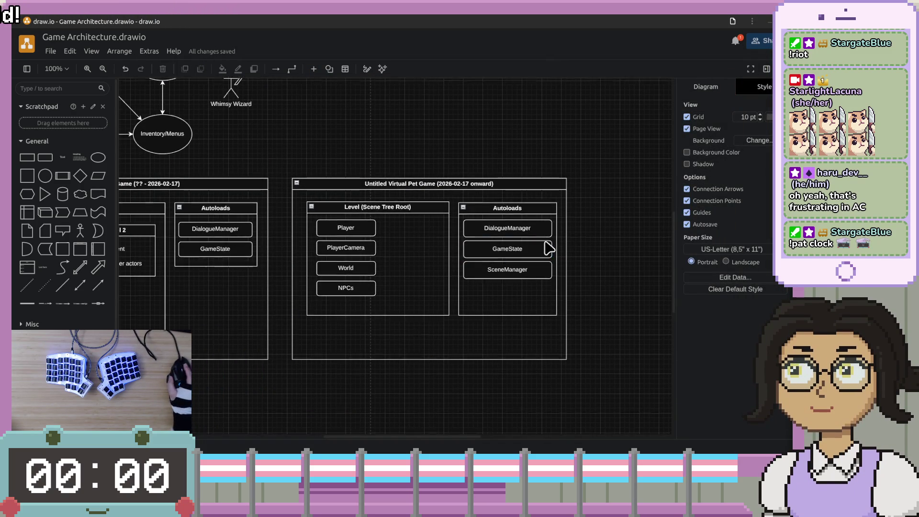
scroll(349, 226, "up", 4)
scroll(289, 308, "left", 5)
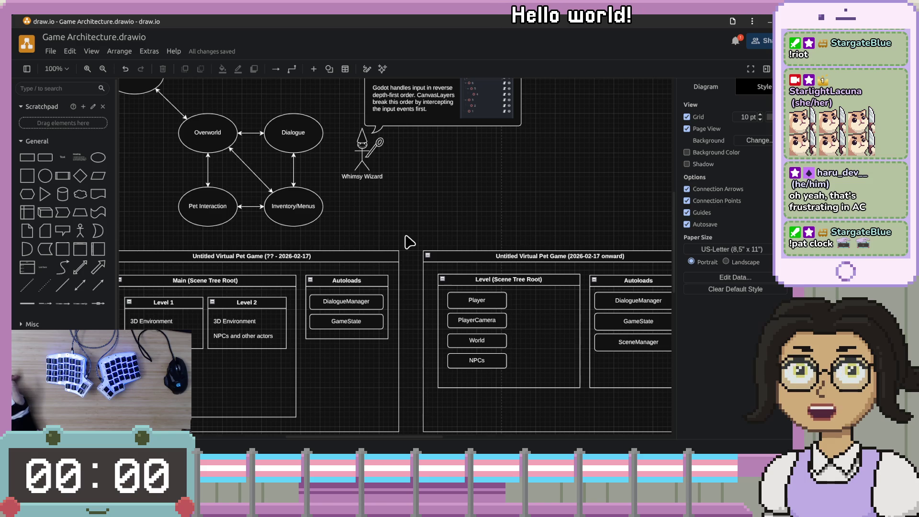
left_click(431, 306)
scroll(396, 361, "down", 3)
scroll(437, 319, "right", 5)
scroll(288, 314, "down", 1)
scroll(288, 315, "left", 1)
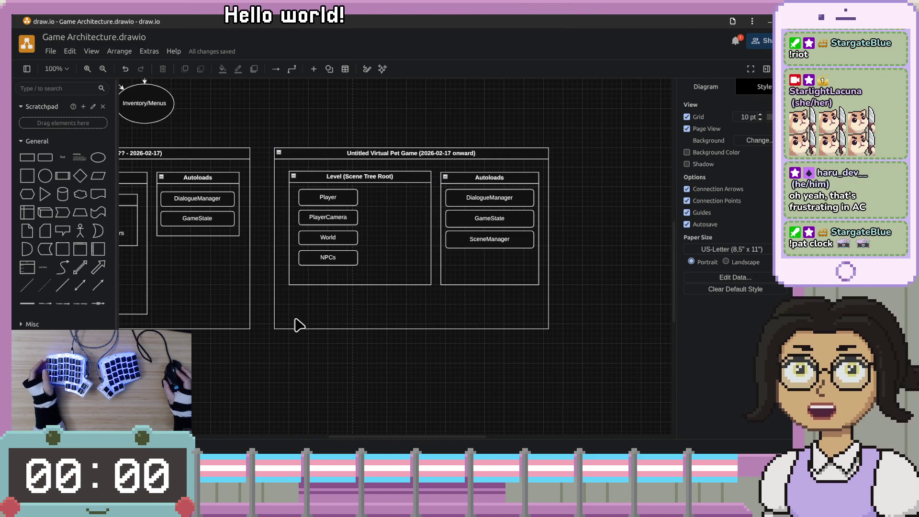
left_click_drag(388, 357, 452, 346)
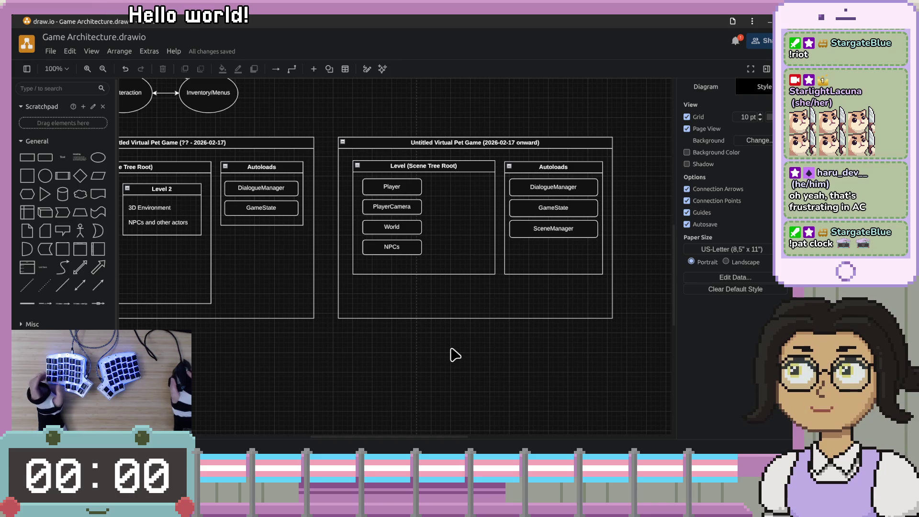
scroll(453, 349, "up", 1)
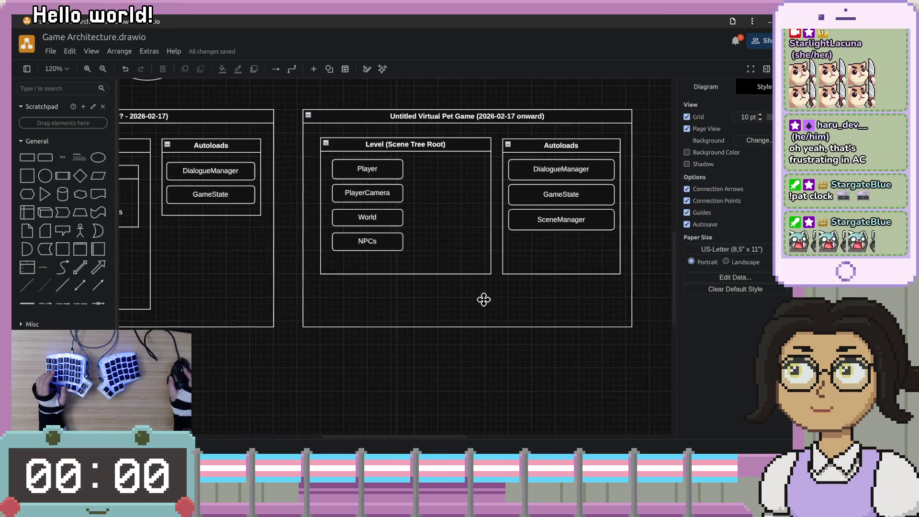
left_click(371, 244)
left_click(396, 310)
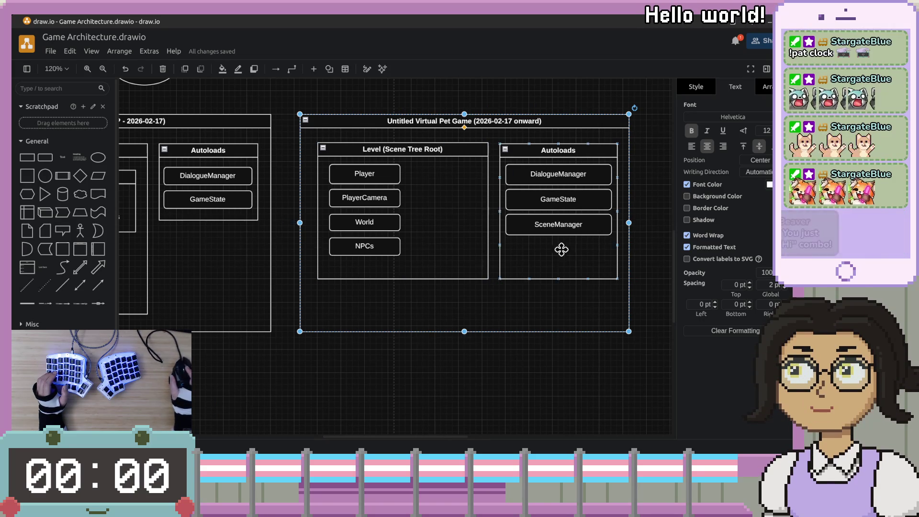
Review the 2026-02-17 onward game container's Level and Autoloads boxes, panning to Main Menu and back.
scroll(564, 246, "right", 2)
scroll(345, 232, "left", 2)
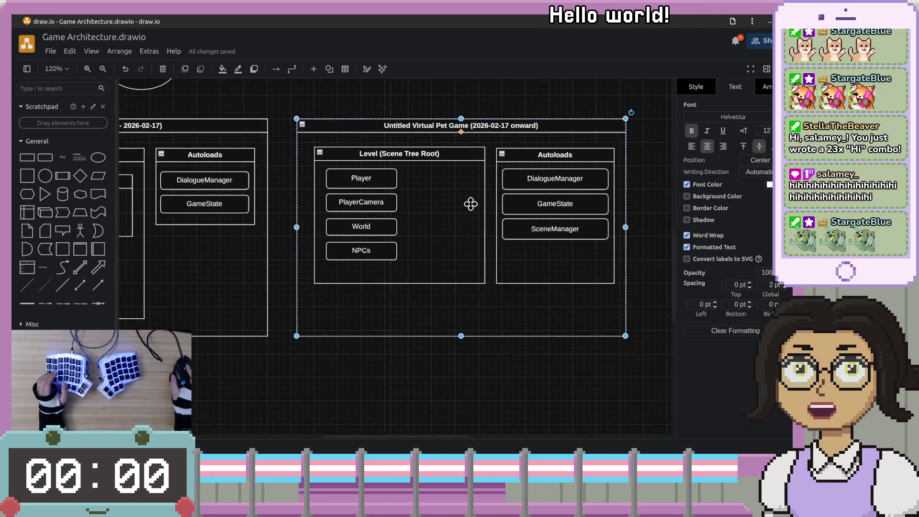
scroll(476, 201, "right", 4)
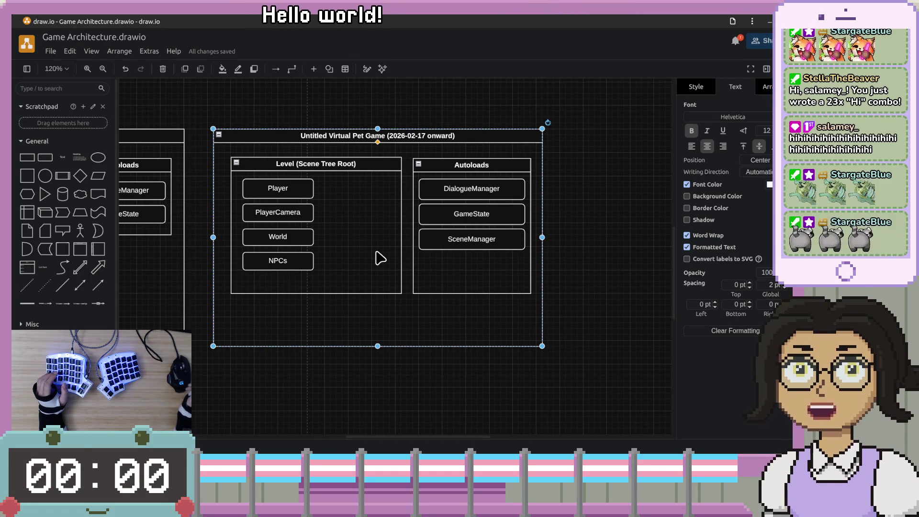
left_click(345, 275)
left_click(367, 287)
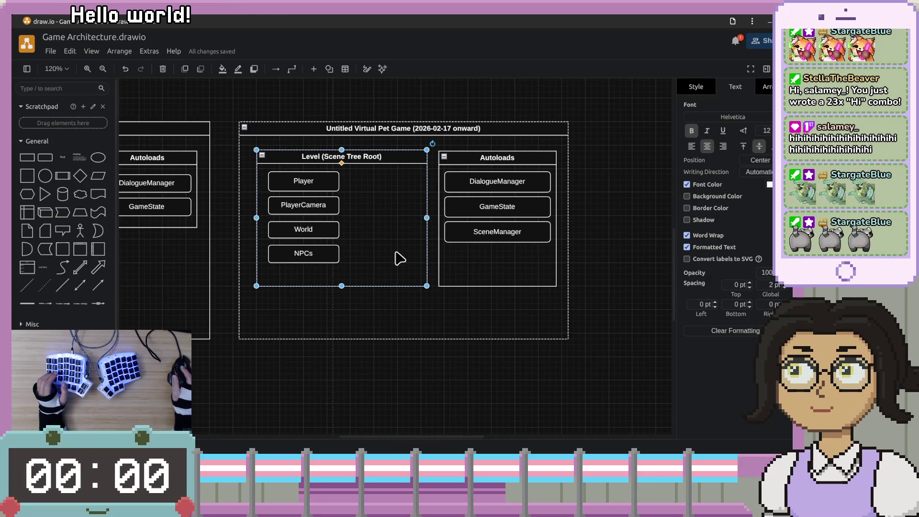
scroll(395, 275, "down", 5)
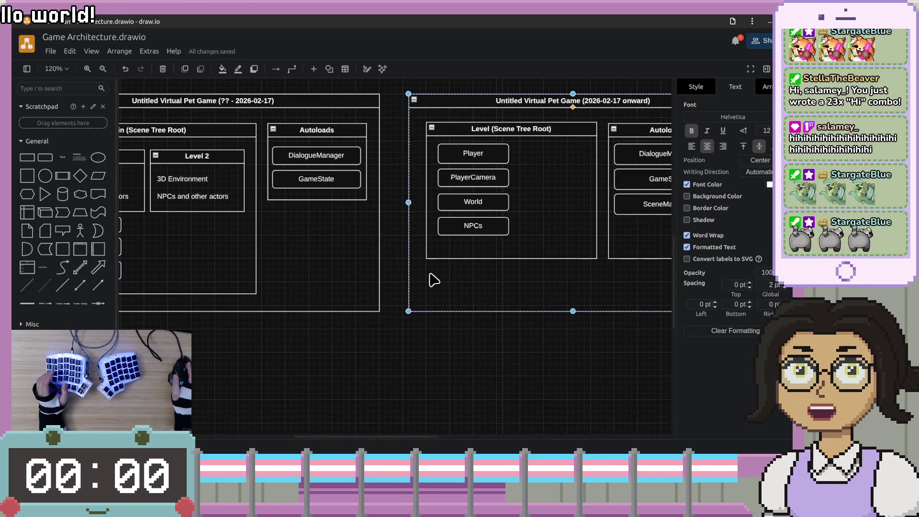
left_click(434, 280)
left_click_drag(547, 126, 521, 215)
left_click_drag(527, 254, 529, 220)
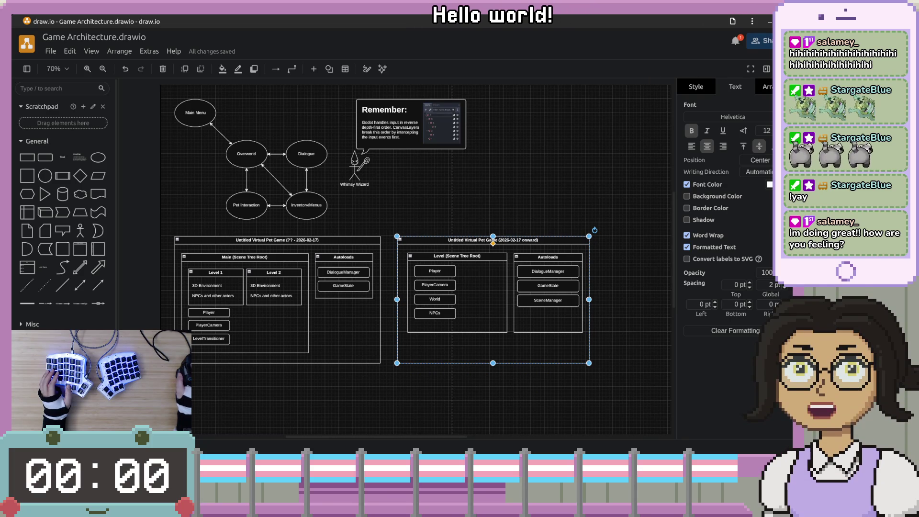
Switch Pocket Dimension's clock overlay to show the current time, then return to draw.io.
key("ctrl+alt+Right")
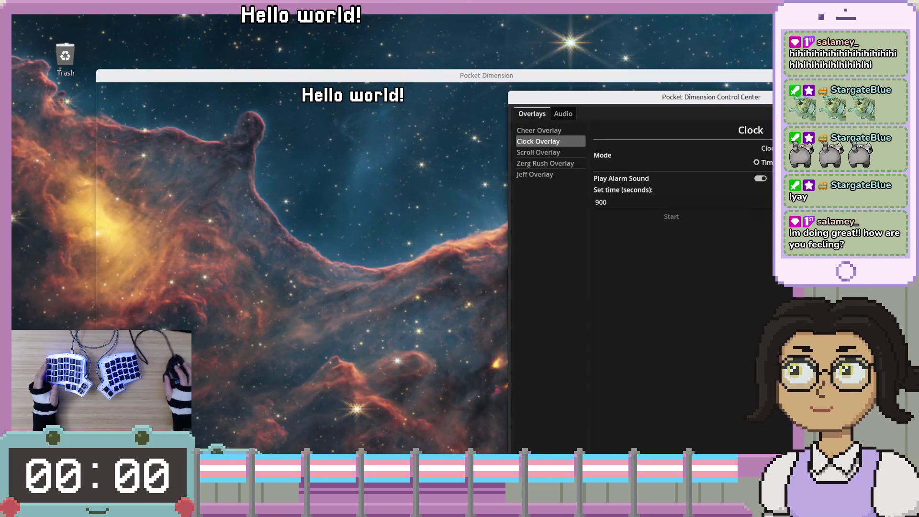
left_click(758, 149)
key("Escape")
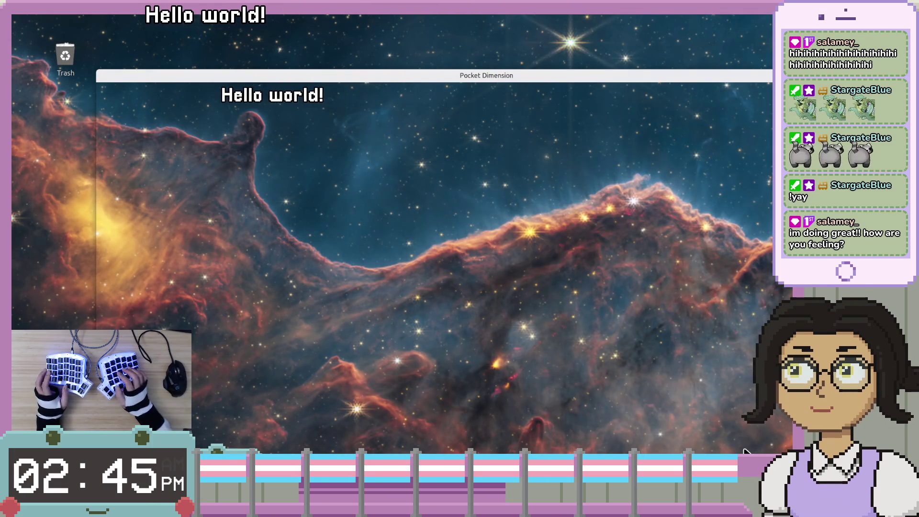
key("ctrl+alt+Left")
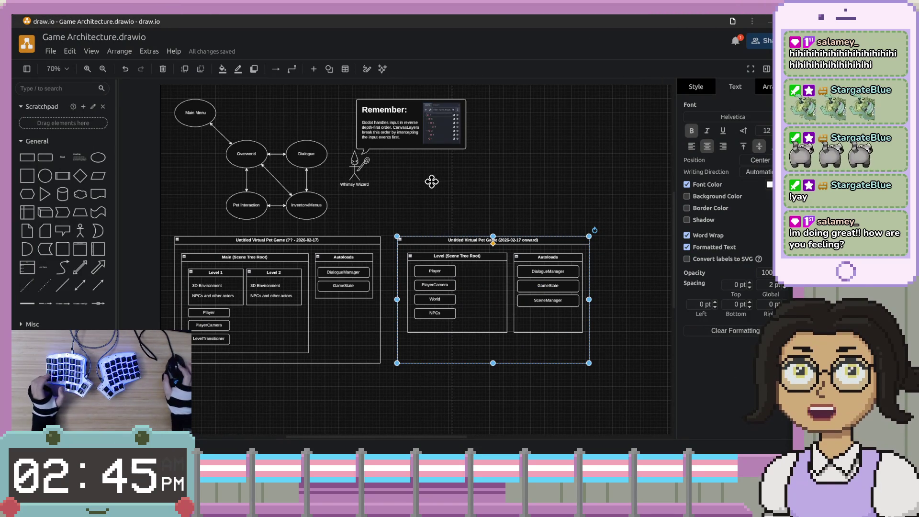
Zoom in on the Remember note about Godot's reverse depth-first input order and inspect its text.
left_click_drag(437, 178, 517, 243)
scroll(488, 237, "up", 5)
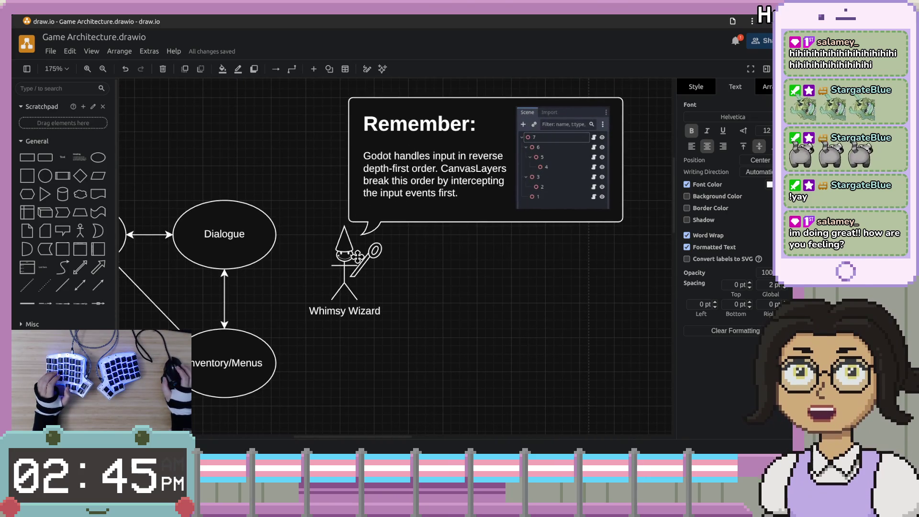
left_click(396, 221)
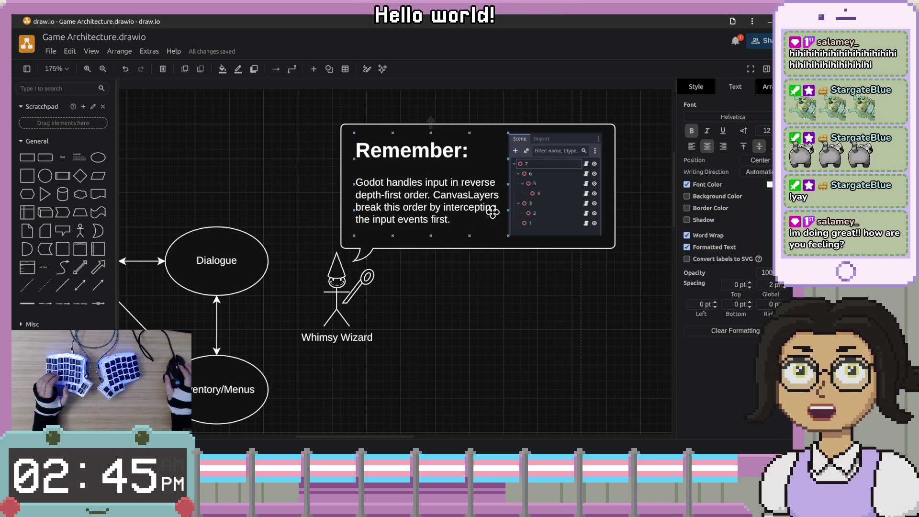
left_click(470, 221)
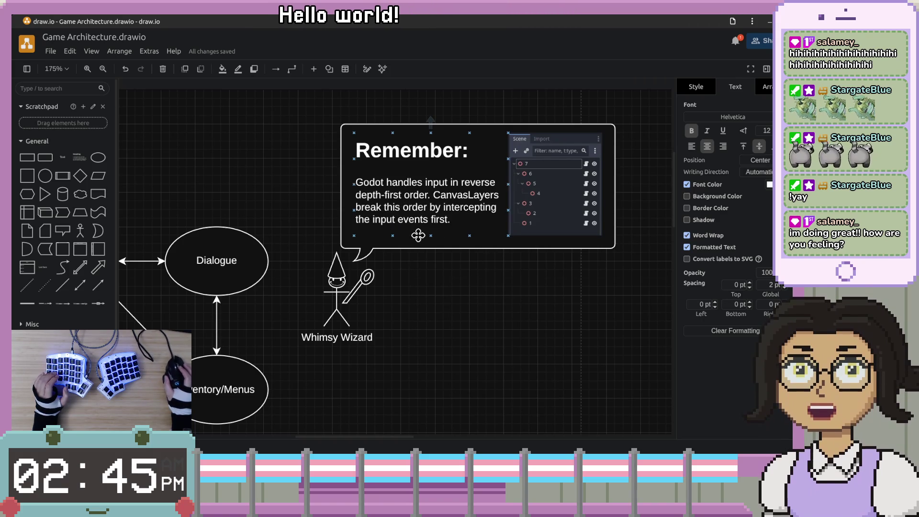
left_click(487, 289)
scroll(498, 328, "down", 1)
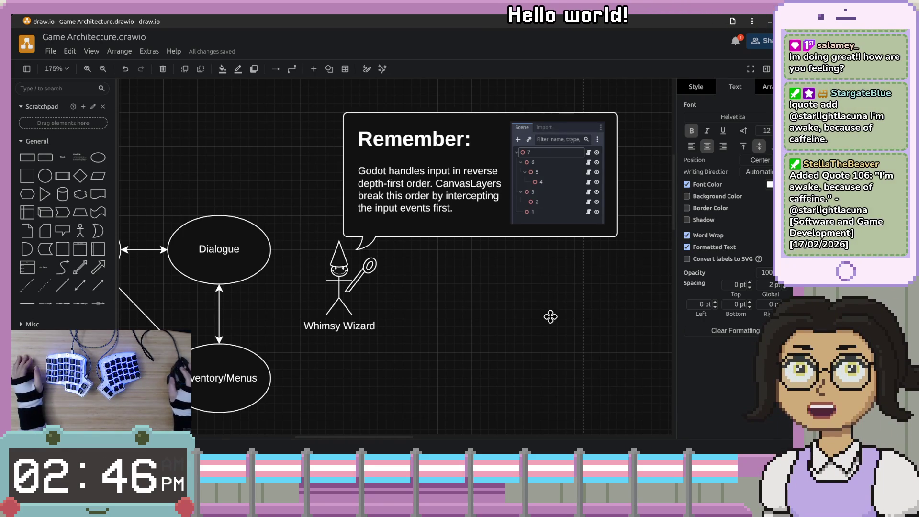
left_click(561, 305)
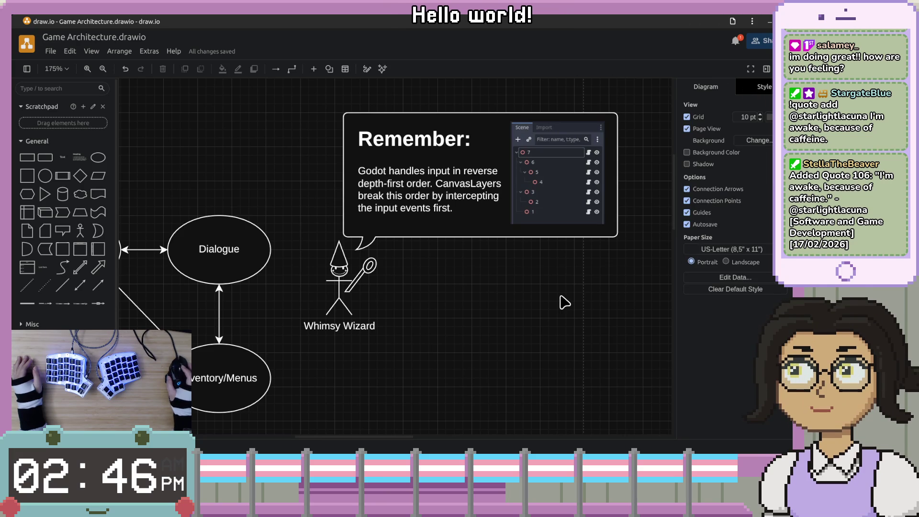
Zoom in to 300% on the Whimsy Wizard's wand and select it.
left_click(346, 288)
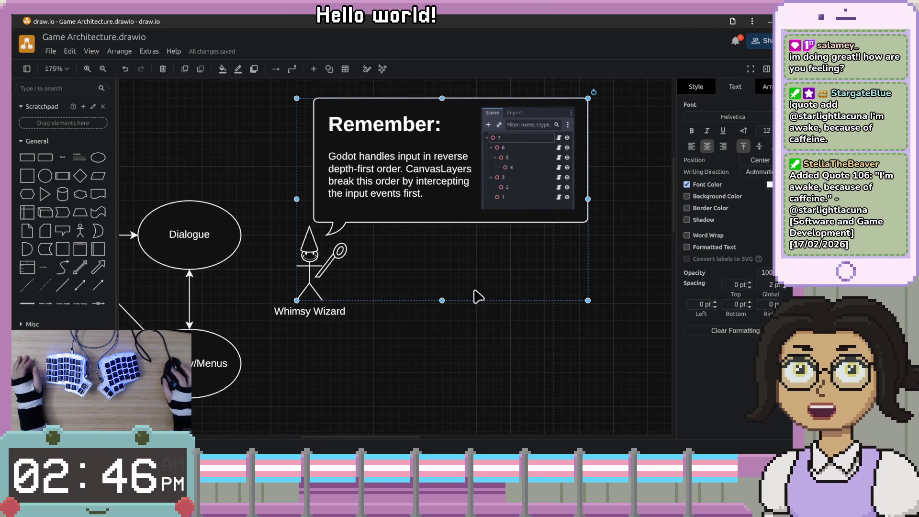
left_click(452, 351)
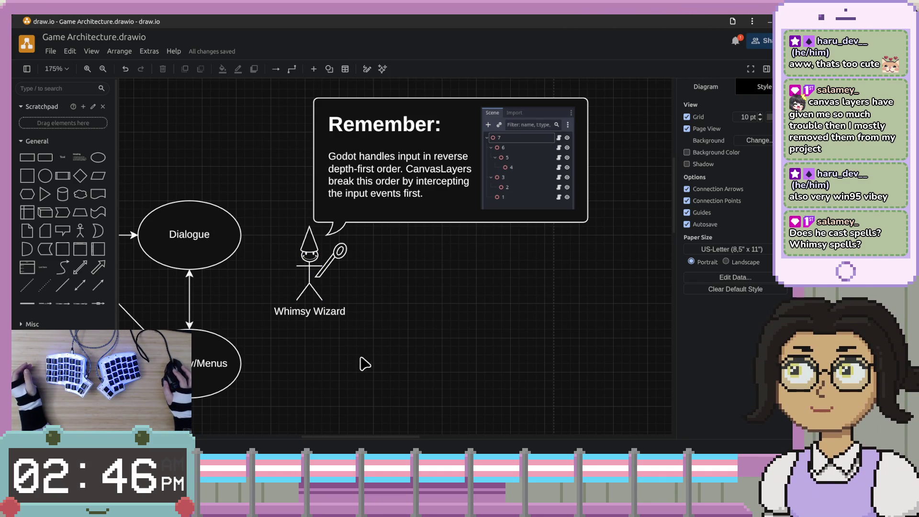
scroll(460, 359, "down", 4)
scroll(503, 222, "up", 4)
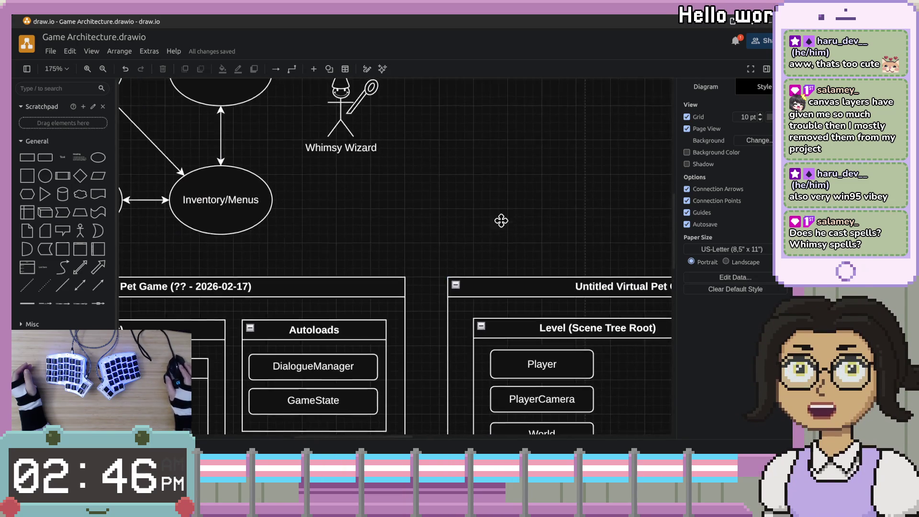
scroll(527, 335, "right", 2)
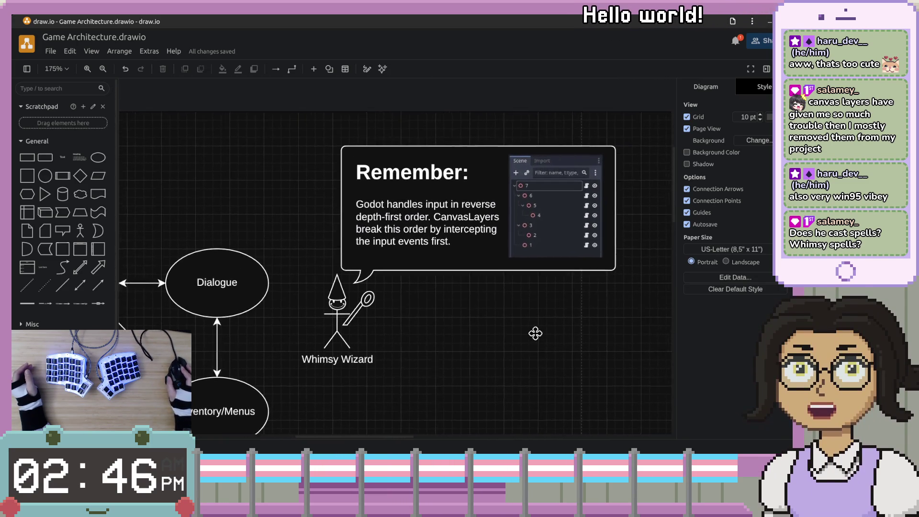
scroll(322, 331, "up", 2)
scroll(318, 359, "down", 2)
scroll(365, 312, "up", 1)
scroll(405, 288, "left", 2)
scroll(396, 273, "down", 1)
scroll(395, 269, "up", 4)
left_click(393, 265)
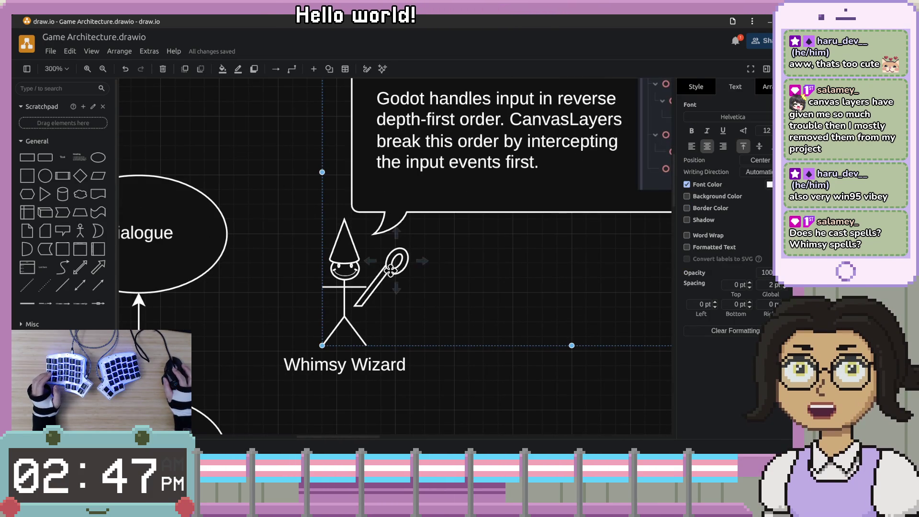
Search the shapes for 'donut', place one right of the Whimsy Wizard, then delete it.
left_click(393, 266)
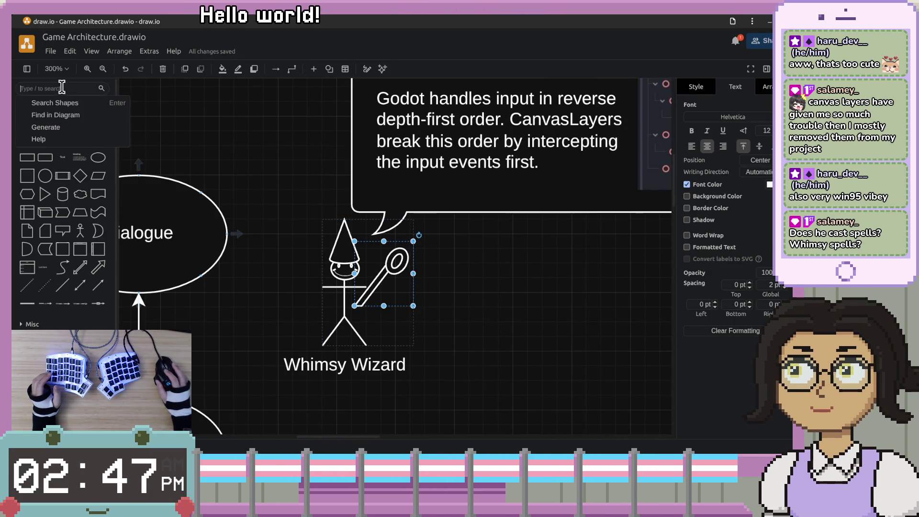
key("ctrl+f")
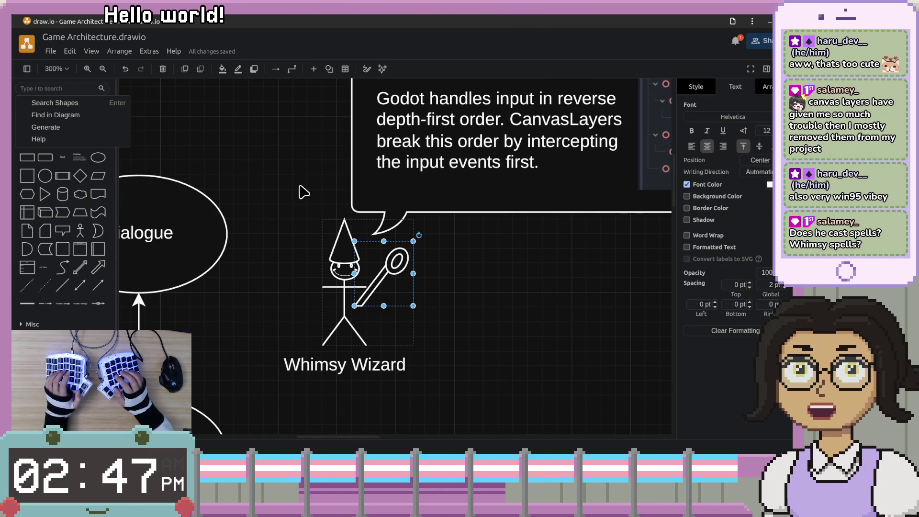
type("donut")
key("Return")
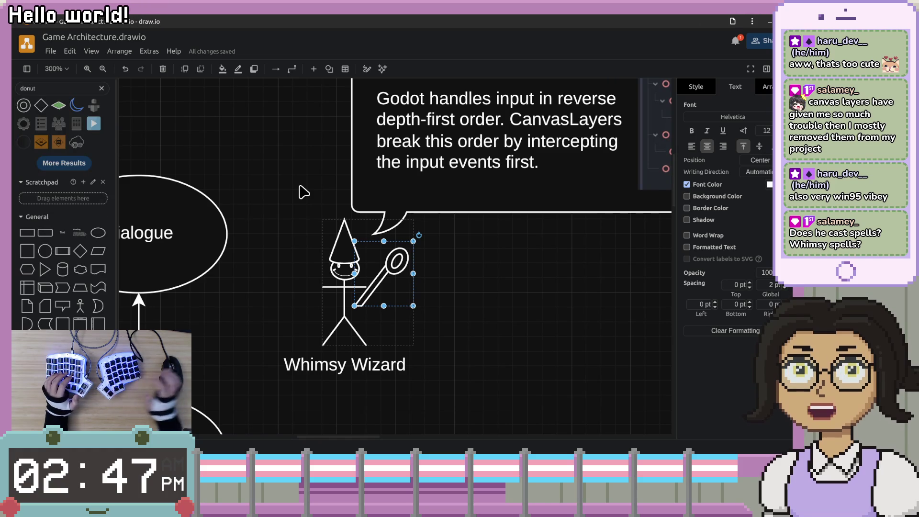
mouse_move(39, 142)
left_mouse_down()
mouse_move(195, 161)
mouse_move(528, 307)
left_mouse_up()
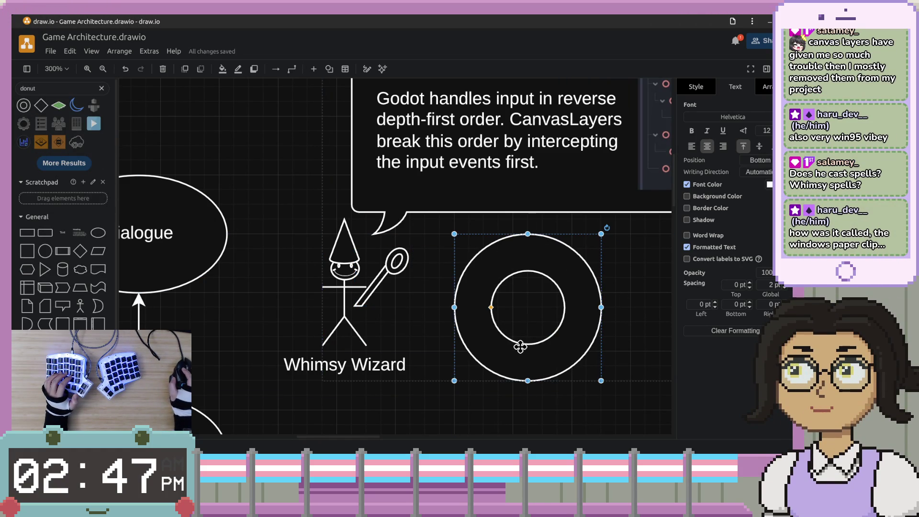
key("Delete")
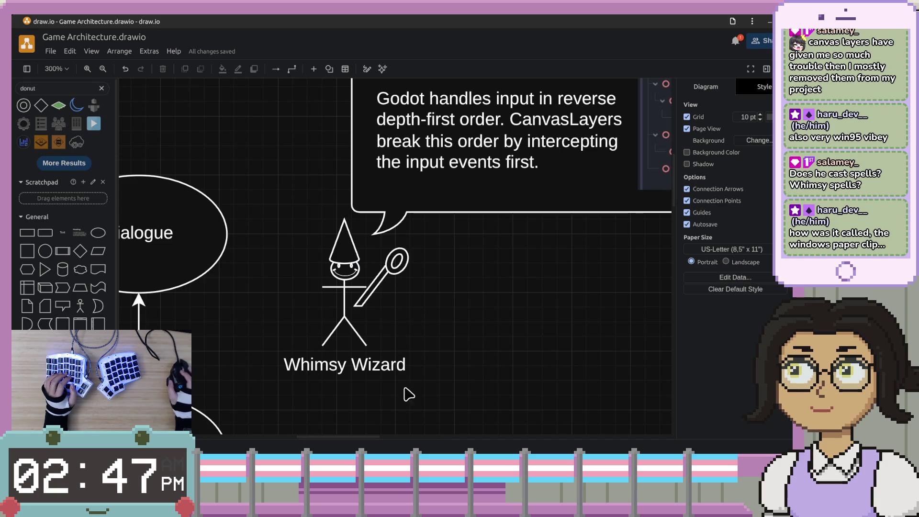
Pan past the Remember note and zoom out to 145% toward the Virtual Pet Game containers.
left_click_drag(546, 315, 482, 338)
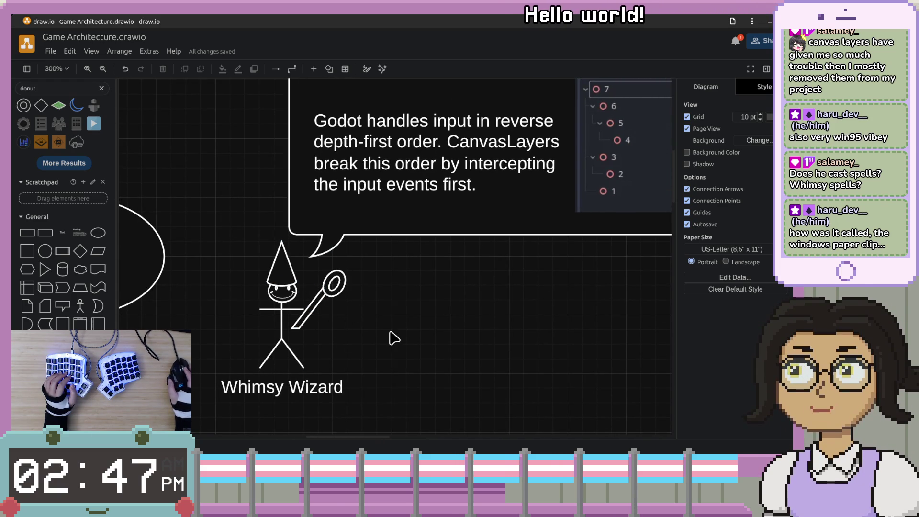
left_click_drag(567, 275, 517, 311)
scroll(517, 312, "down", 1)
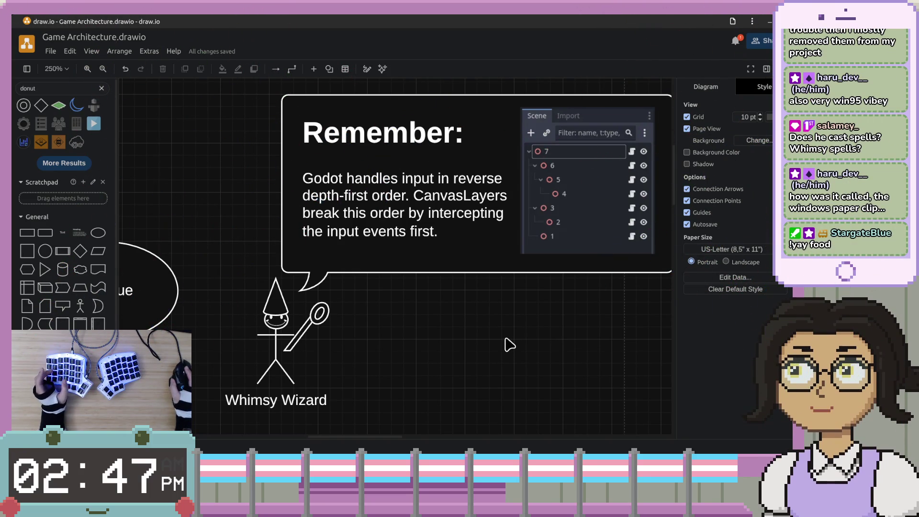
scroll(507, 339, "down", 3, "ctrl")
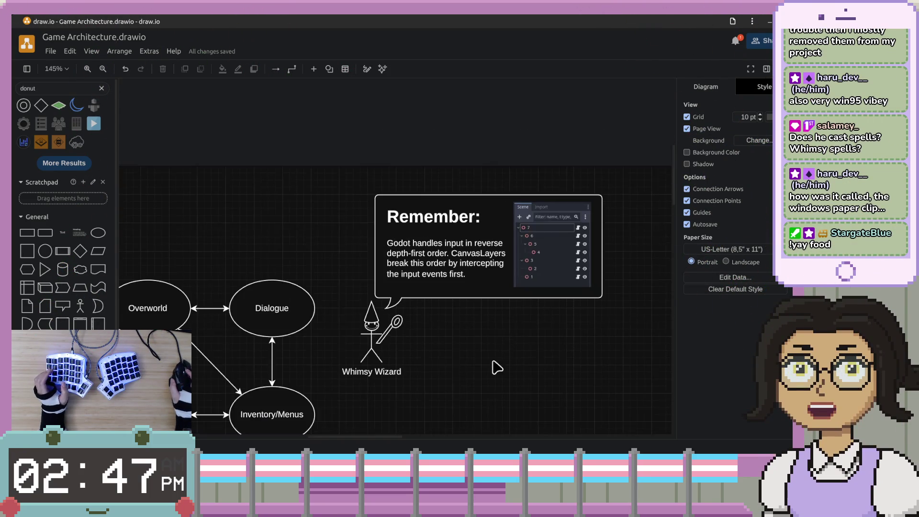
scroll(499, 300, "down", 5)
scroll(461, 316, "down", 4)
scroll(468, 335, "left", 3)
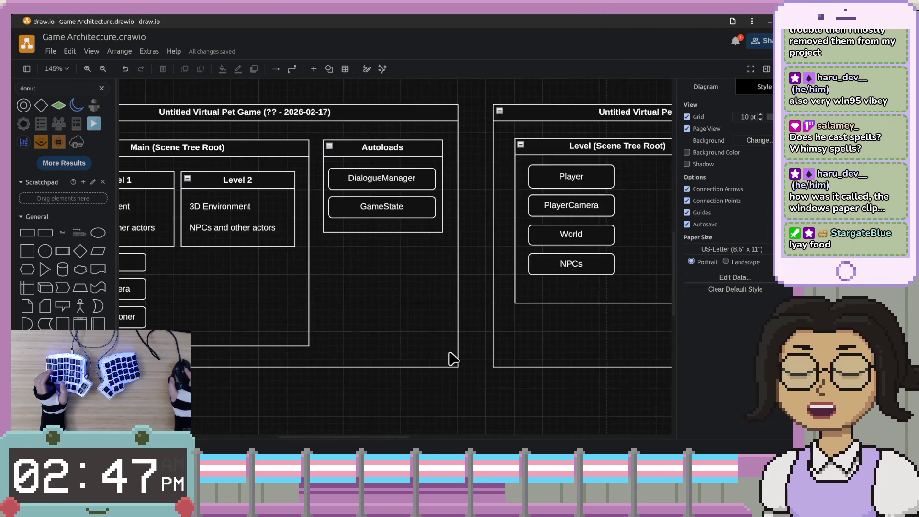
Pan right to centre the 2026-02-17 onward container with its Level and Autoloads boxes.
scroll(581, 320, "right", 5)
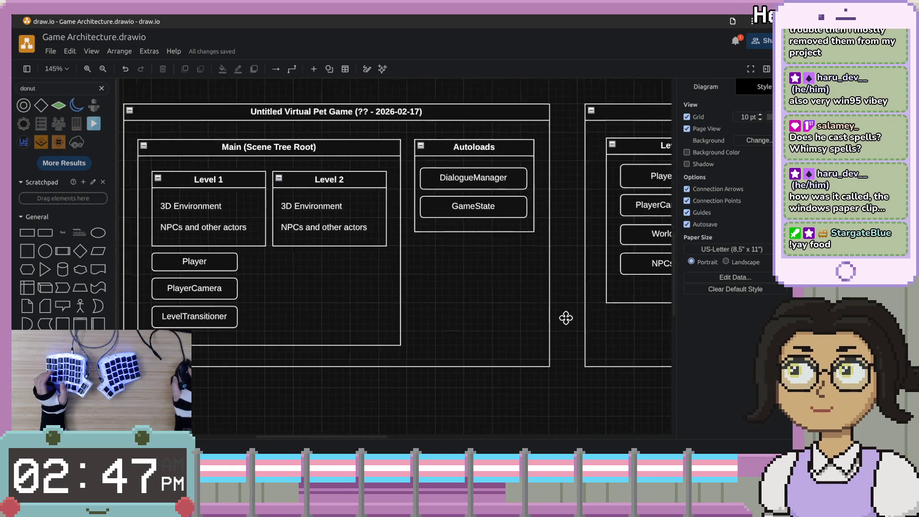
mouse_move(332, 317)
left_mouse_down()
mouse_move(551, 314)
mouse_move(199, 323)
left_mouse_up()
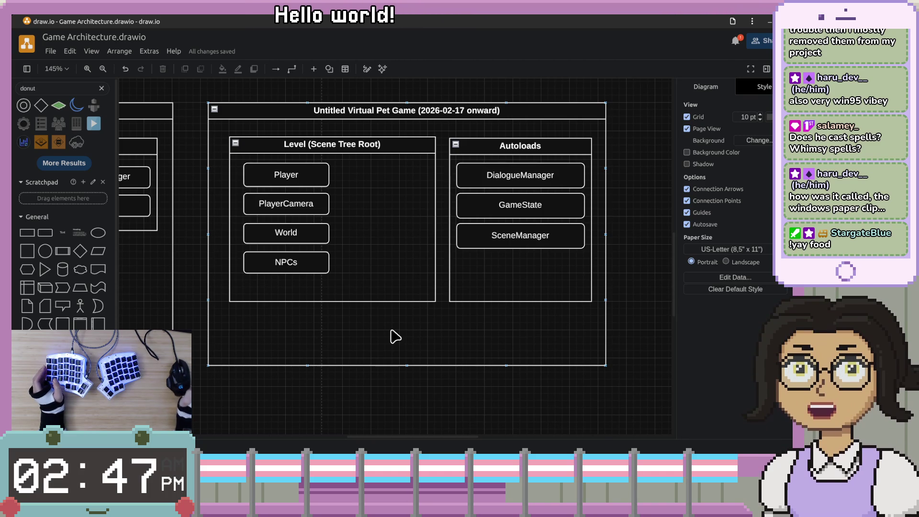
scroll(569, 281, "right", 2)
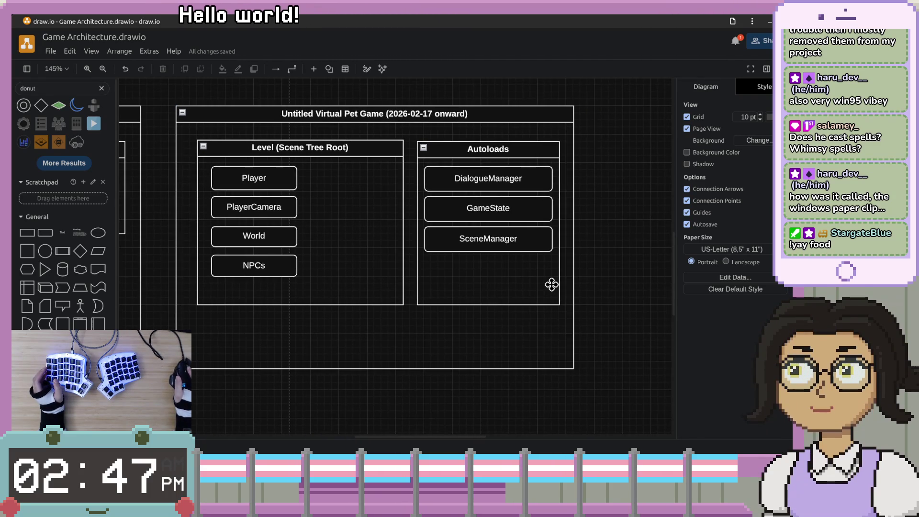
scroll(548, 289, "down", 1)
scroll(548, 290, "left", 1)
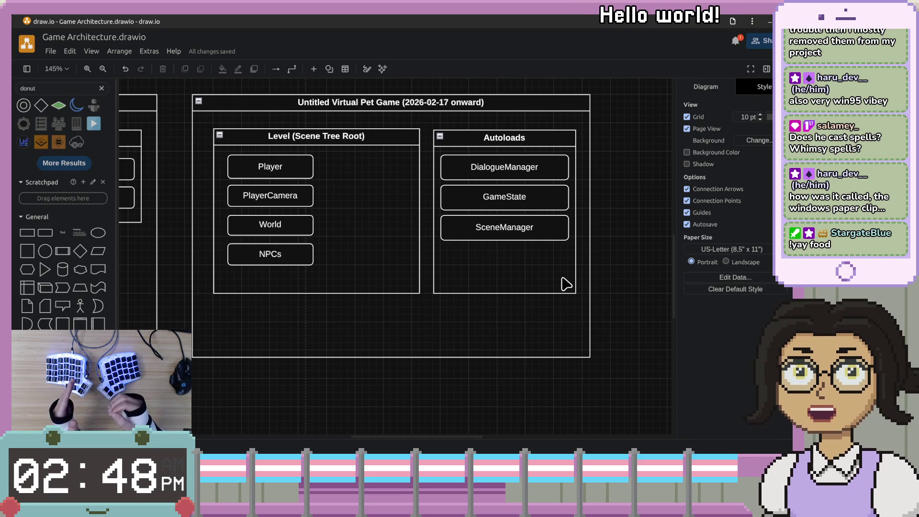
Add a rounded box labelled 'InventoryCanvasLayer' inside the older game's Main container.
mouse_move(323, 248)
left_mouse_down()
mouse_move(329, 275)
mouse_move(525, 352)
left_mouse_up()
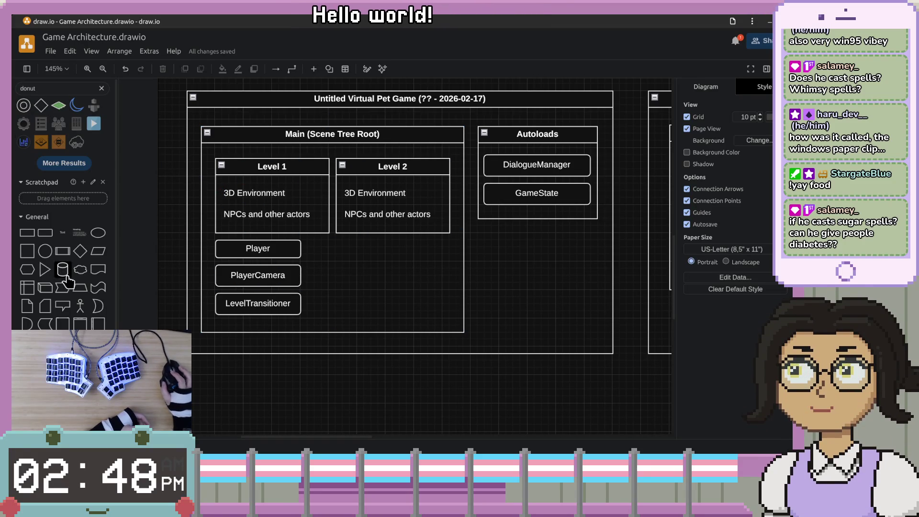
mouse_move(45, 232)
left_mouse_down()
mouse_move(377, 273)
mouse_move(354, 274)
left_mouse_up()
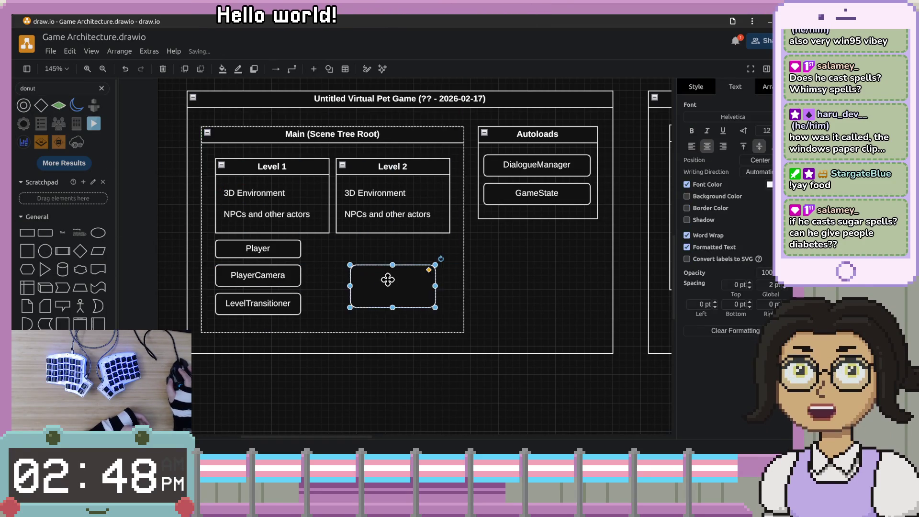
type("InventoryCan")
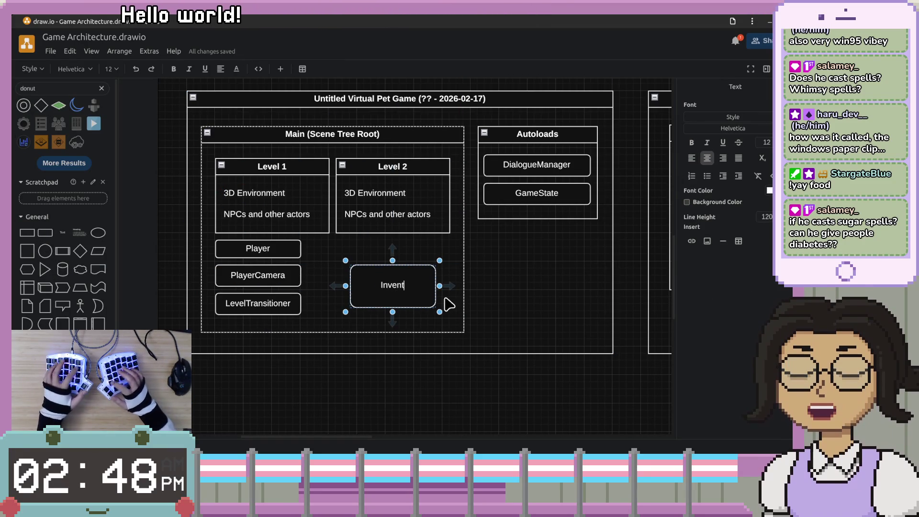
type("vasLayer")
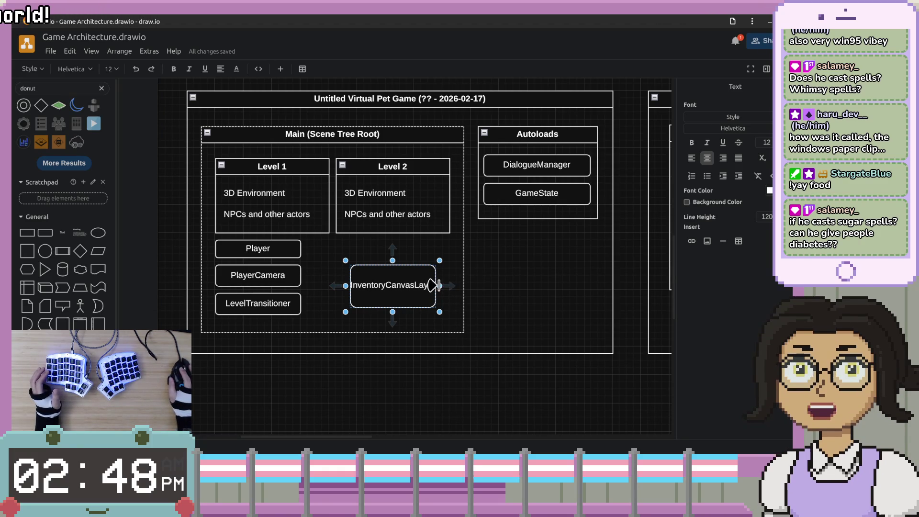
Widen InventoryCanvasLayer to about 150 px and move it up directly under Level 2.
left_click_drag(439, 285, 461, 284)
left_click(408, 315)
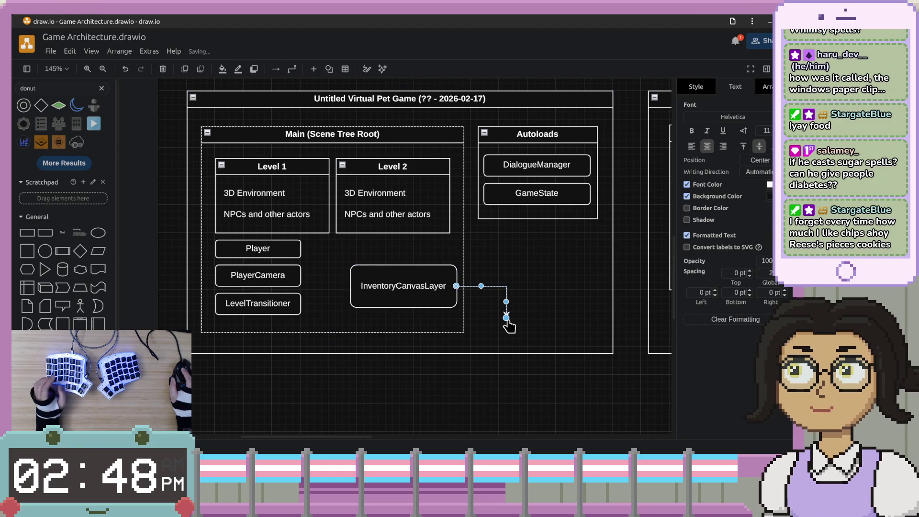
key("ctrl+z")
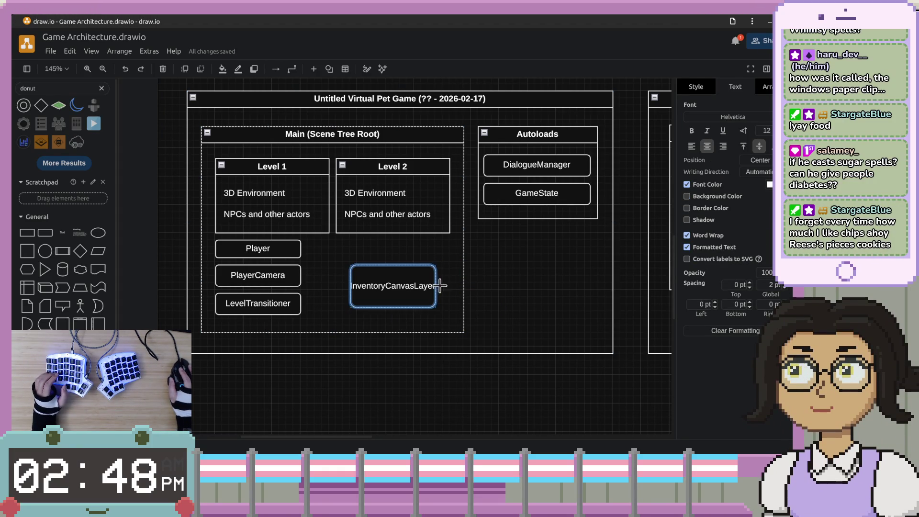
key("Escape")
double_click(414, 297)
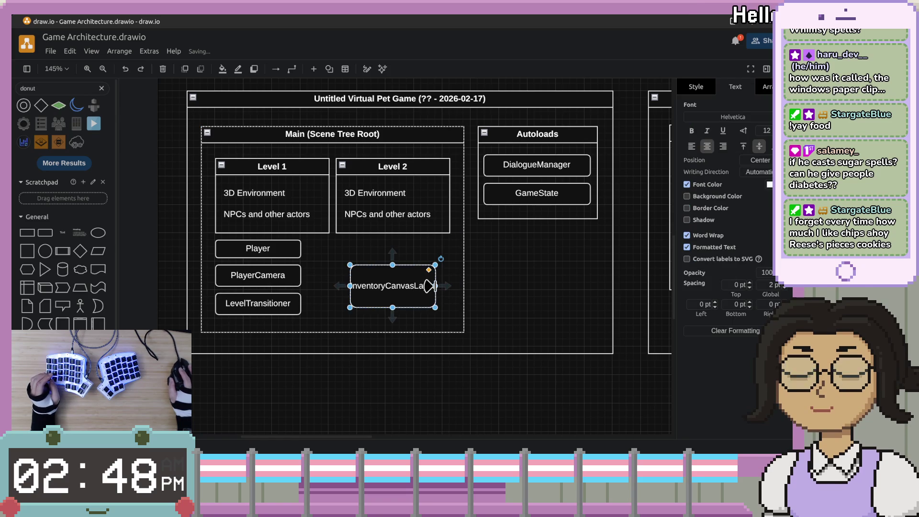
left_click_drag(436, 286, 453, 286)
mouse_move(405, 307)
left_mouse_down()
mouse_move(404, 316)
mouse_move(400, 269)
left_mouse_up()
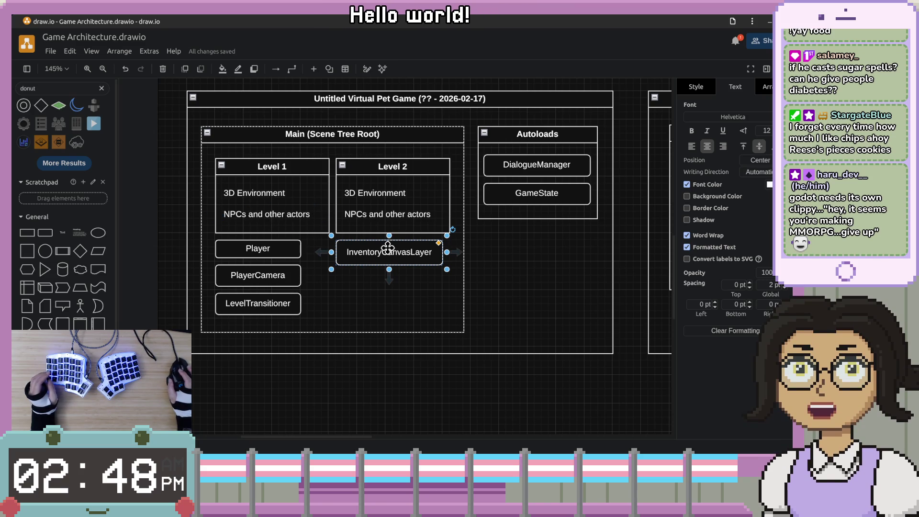
scroll(544, 170, "up", 1)
Scroll to the Remember note and zoom in to 300% on its Godot scene screenshot.
scroll(544, 170, "up", 5)
scroll(543, 170, "right", 6)
scroll(527, 170, "right", 4)
scroll(493, 170, "left", 10)
scroll(493, 170, "up", 8)
scroll(494, 201, "left", 10)
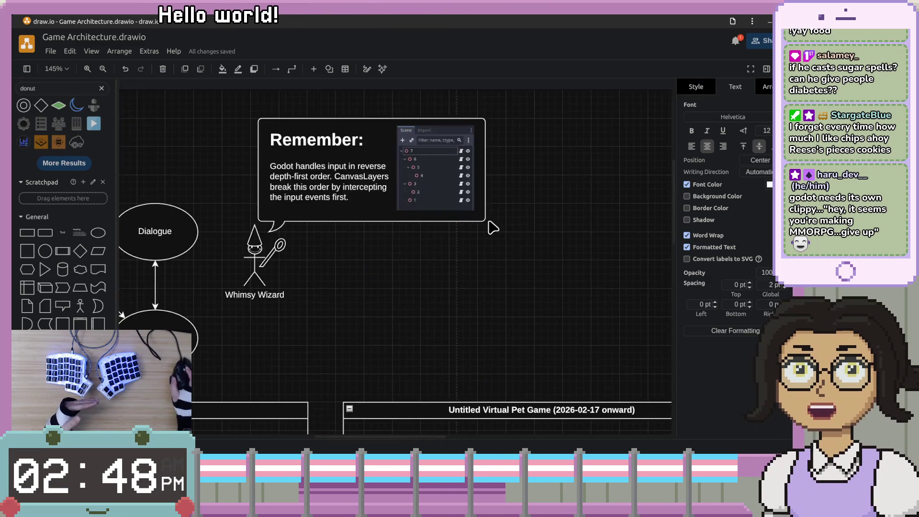
scroll(494, 228, "up", 2)
scroll(527, 227, "left", 3)
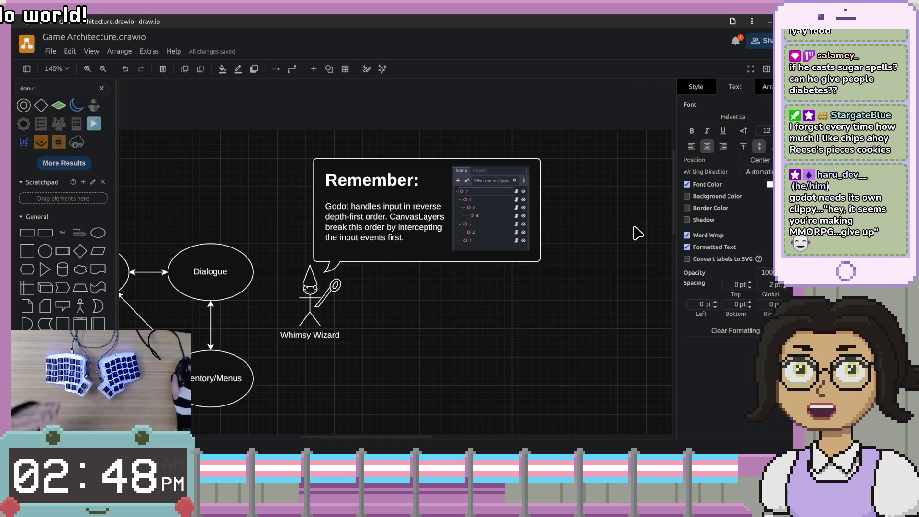
scroll(465, 217, "right", 10)
scroll(557, 227, "left", 7)
left_click(429, 213)
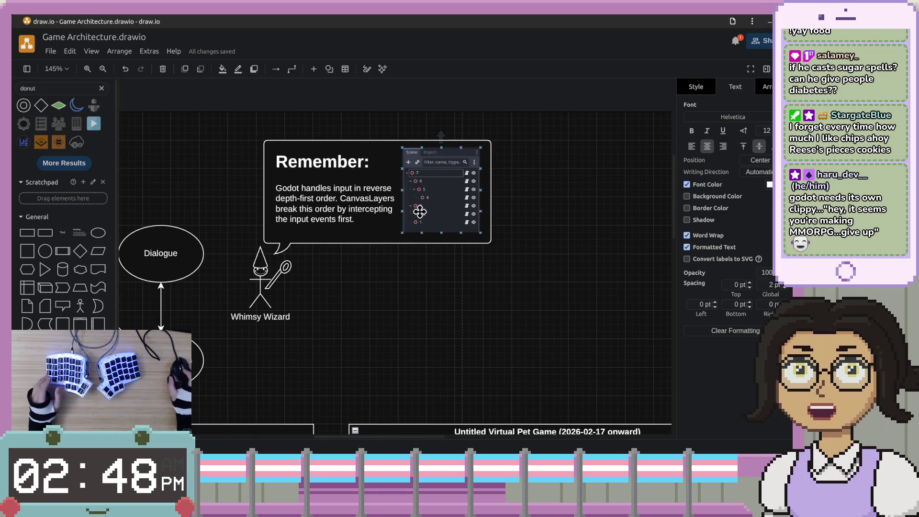
scroll(358, 197, "up", 5)
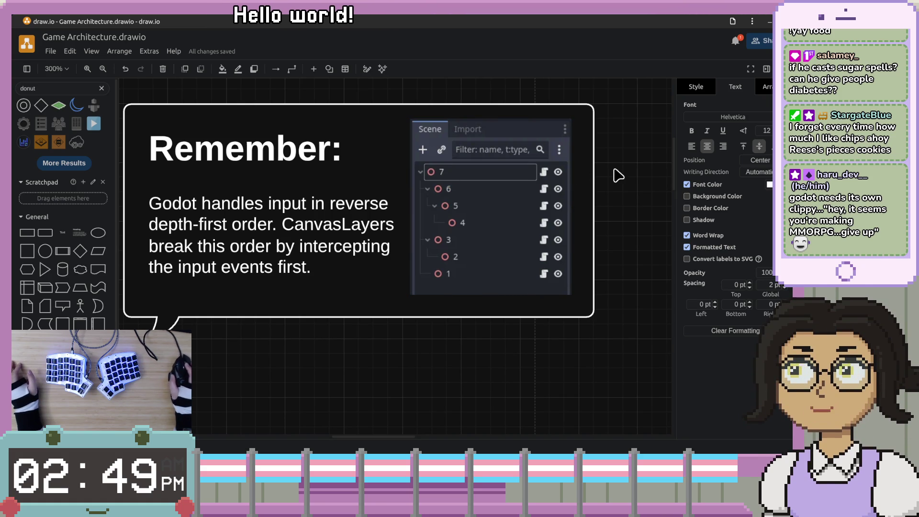
Pan around the Remember note and Whimsy Wizard, settling at 250% zoom.
left_click(623, 182)
left_click_drag(623, 182, 631, 195)
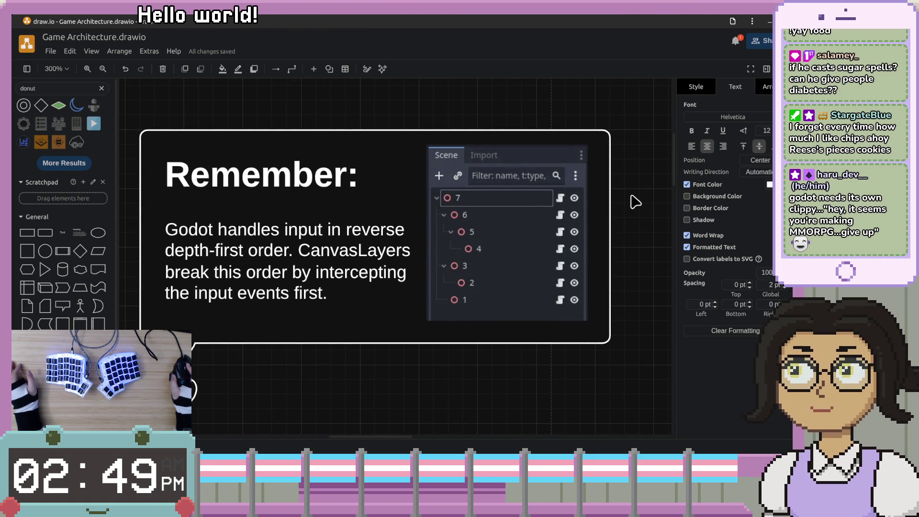
left_click_drag(639, 233, 642, 212)
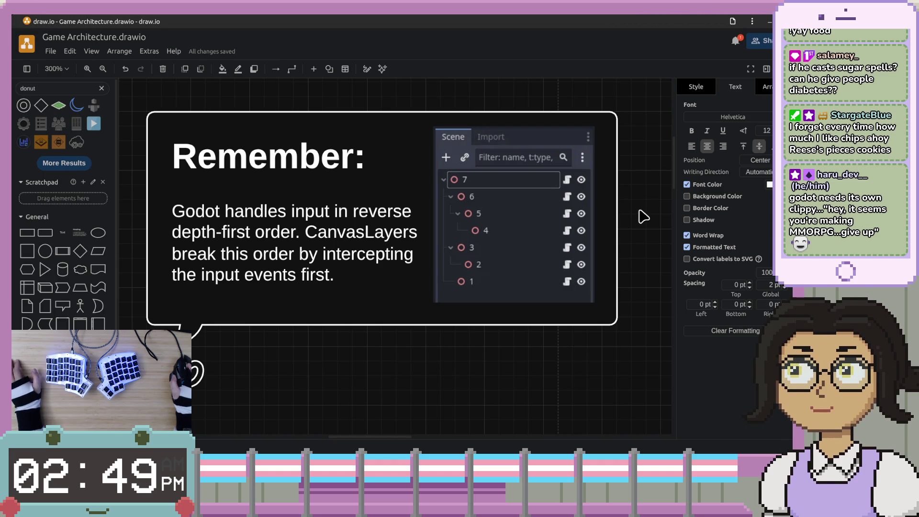
left_click_drag(617, 290, 623, 271)
left_click_drag(458, 292, 484, 277)
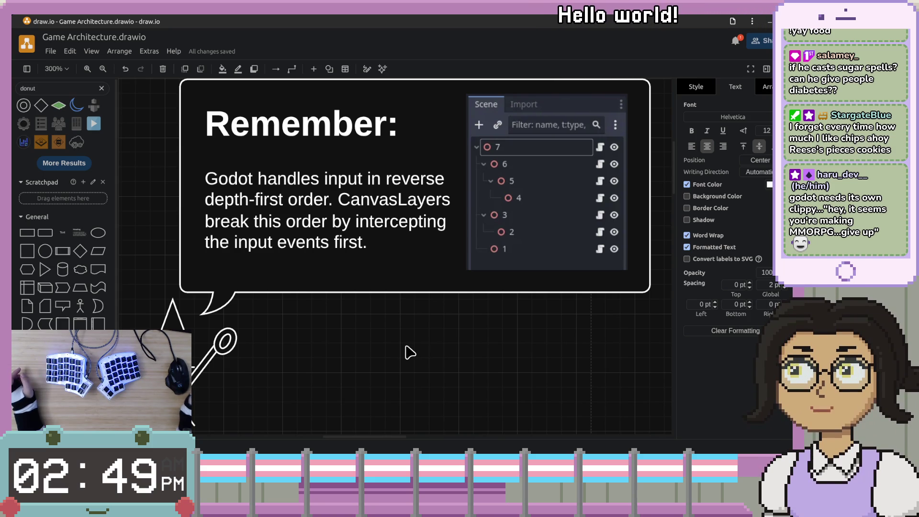
left_click_drag(405, 368, 412, 351)
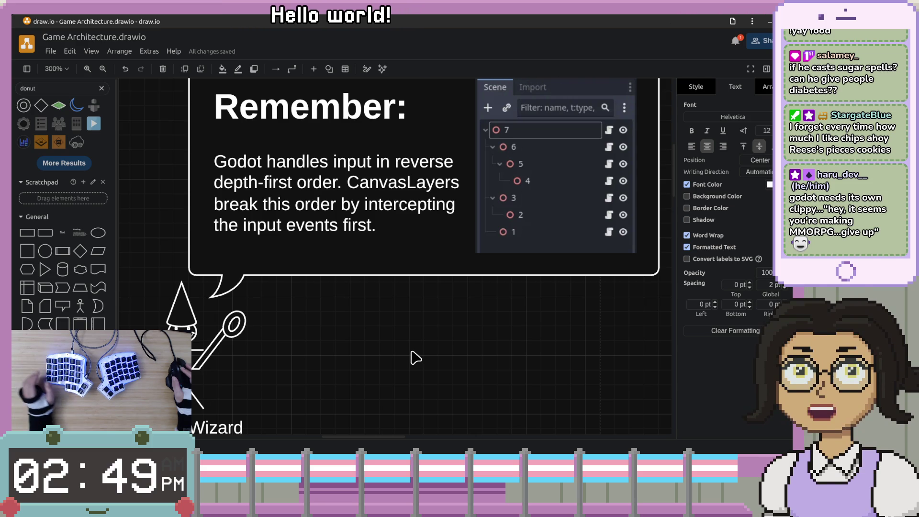
left_click_drag(404, 359, 378, 349)
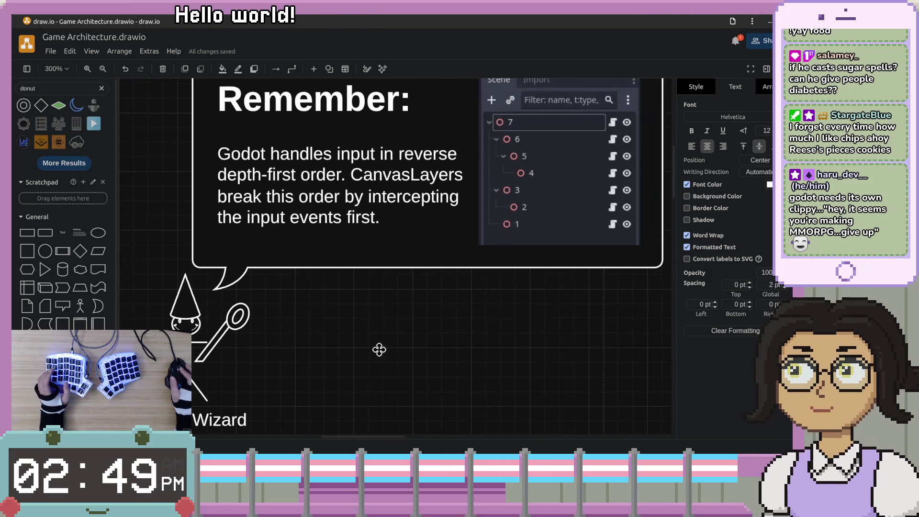
mouse_move(499, 263)
left_mouse_down()
mouse_move(515, 309)
mouse_move(513, 338)
mouse_move(520, 320)
left_mouse_up()
scroll(519, 320, "down", 1, "ctrl")
mouse_move(522, 353)
left_mouse_down()
mouse_move(504, 372)
mouse_move(513, 316)
mouse_move(503, 317)
left_mouse_up()
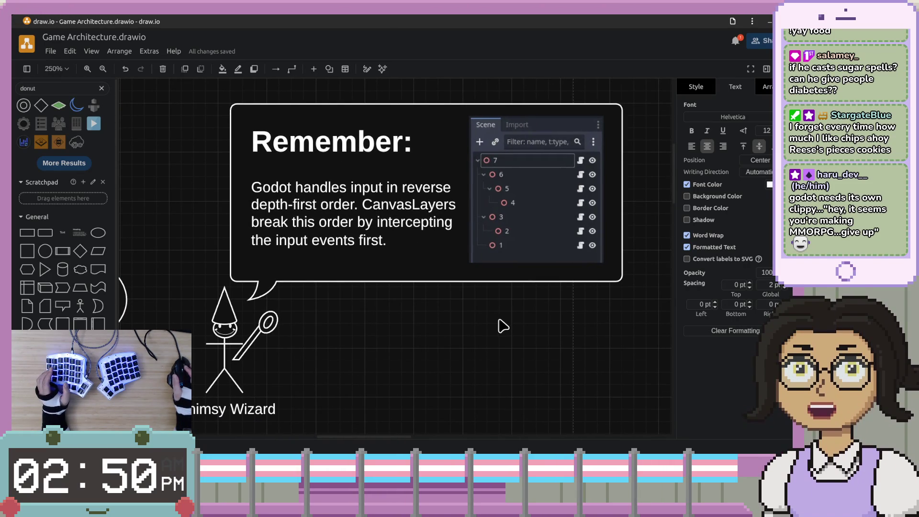
mouse_move(502, 382)
left_mouse_down()
mouse_move(501, 360)
mouse_move(494, 373)
left_mouse_up()
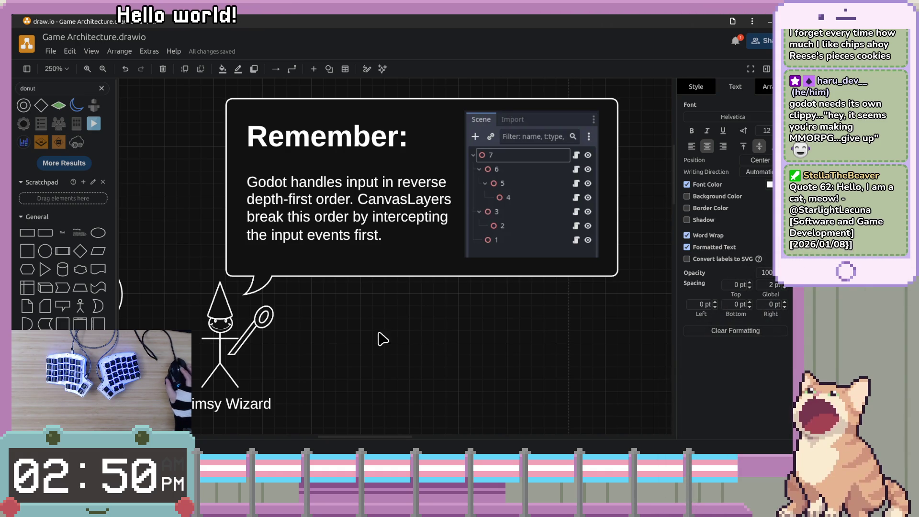
left_click_drag(362, 353, 376, 345)
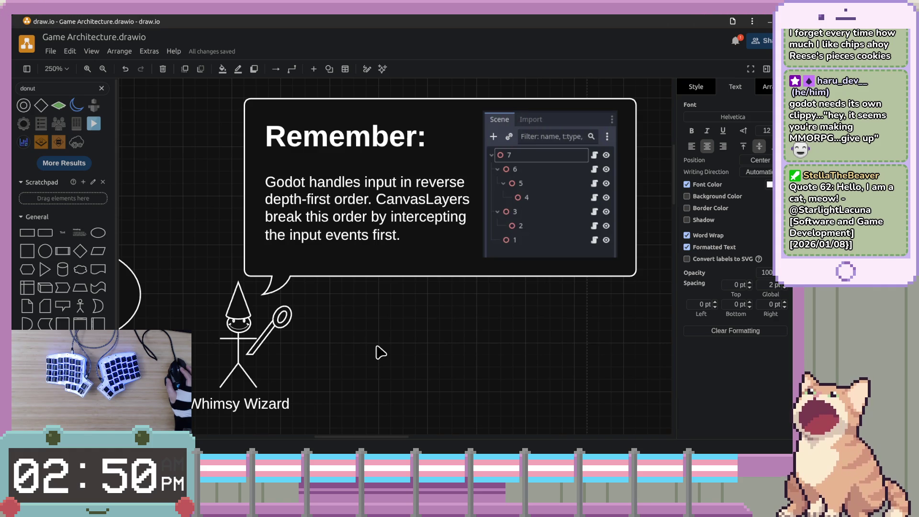
scroll(334, 388, "down", 7)
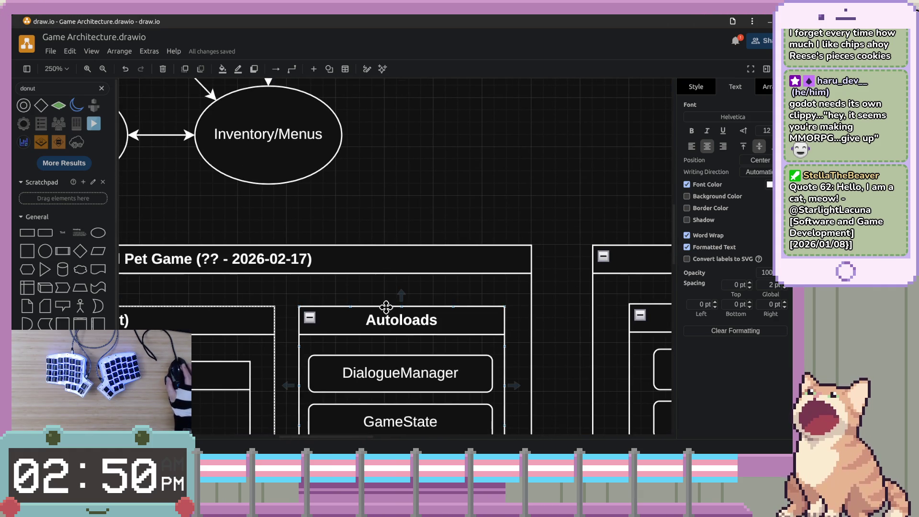
At 120% zoom, select Player, PlayerCamera and LevelTransitioner together in Main.
scroll(387, 307, "down", 4)
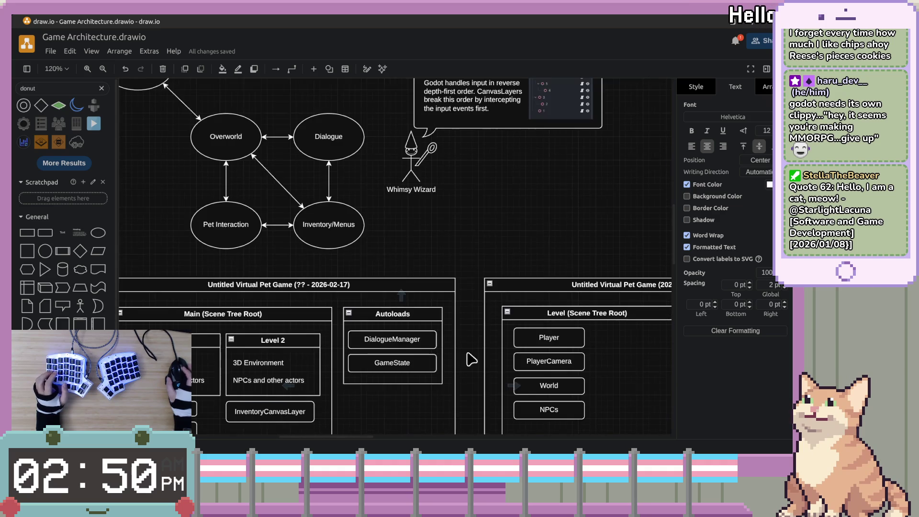
scroll(462, 350, "down", 5)
left_click(519, 343)
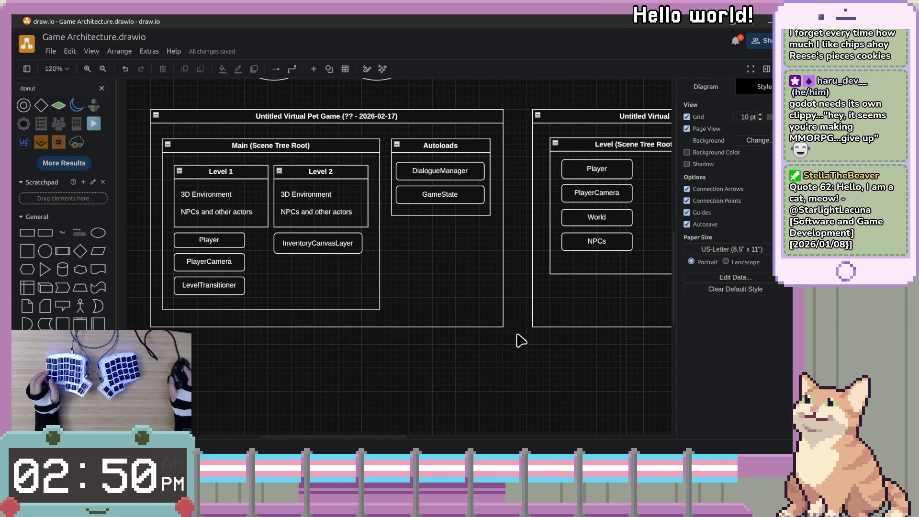
left_click(360, 245)
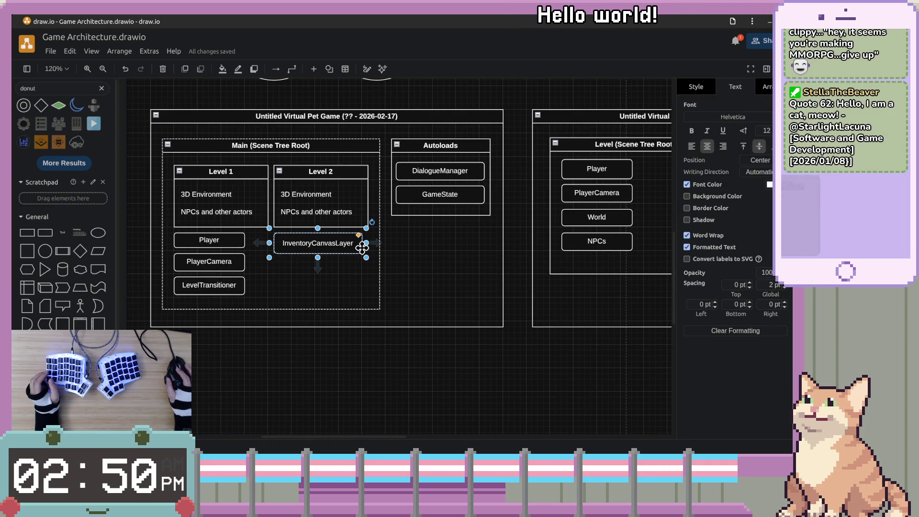
left_click(222, 243)
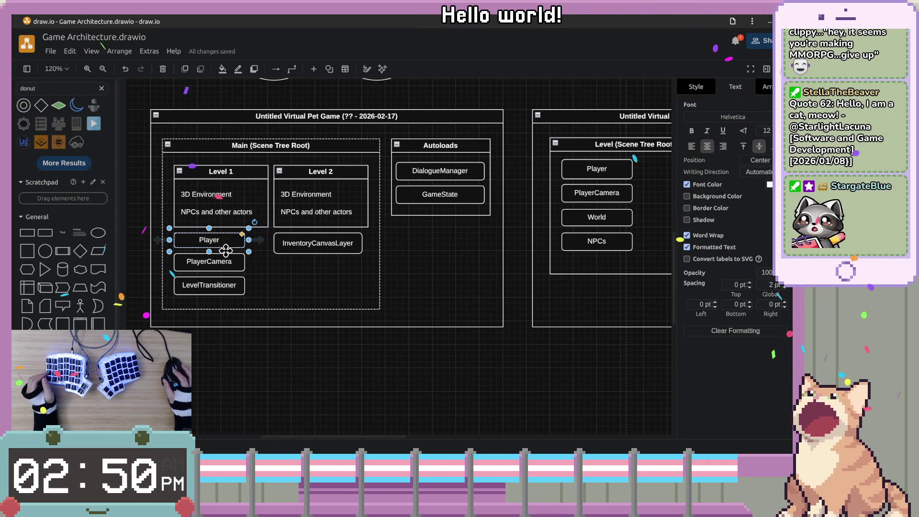
left_click(221, 261, "shift")
left_click(228, 286, "shift")
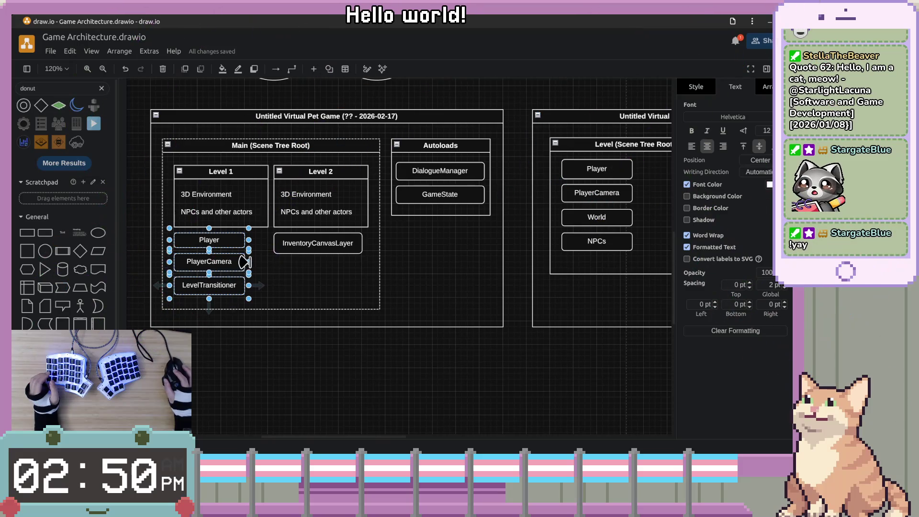
Widen PlayerCamera and Player so they match in width.
mouse_move(245, 262)
left_mouse_down()
mouse_move(272, 277)
mouse_move(267, 286)
left_mouse_up()
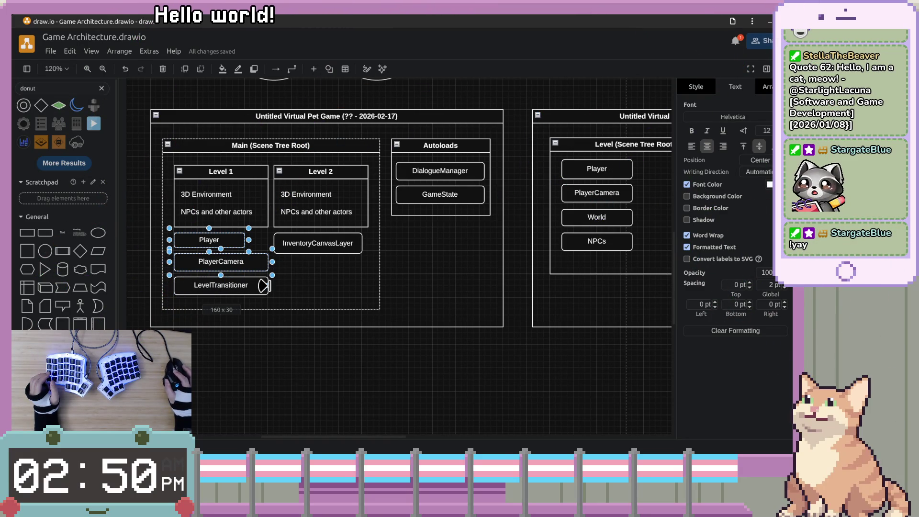
left_click_drag(244, 240, 268, 243)
left_click(353, 382)
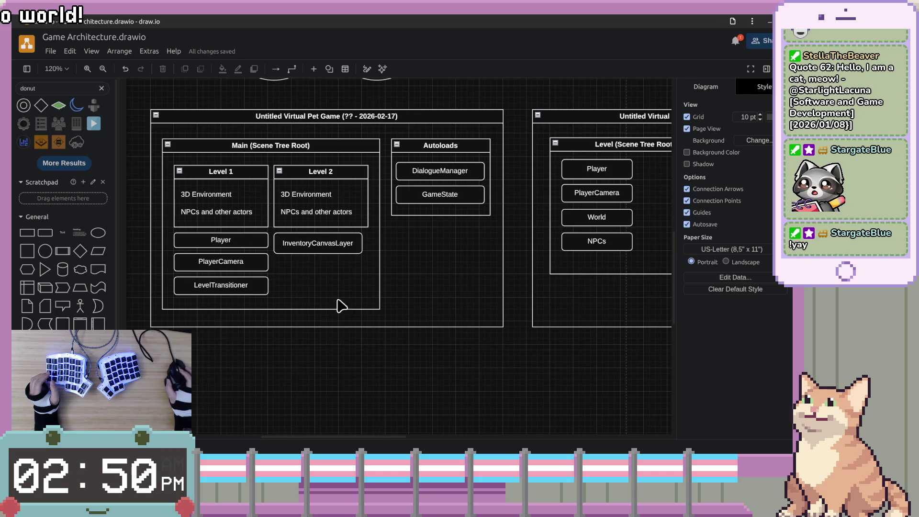
scroll(346, 321, "up", 2)
left_click(311, 282)
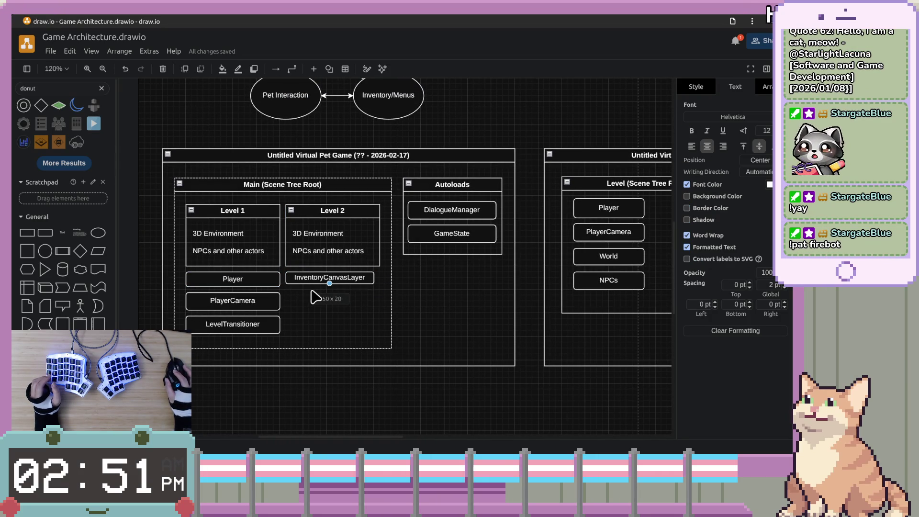
scroll(315, 297, "up", 6)
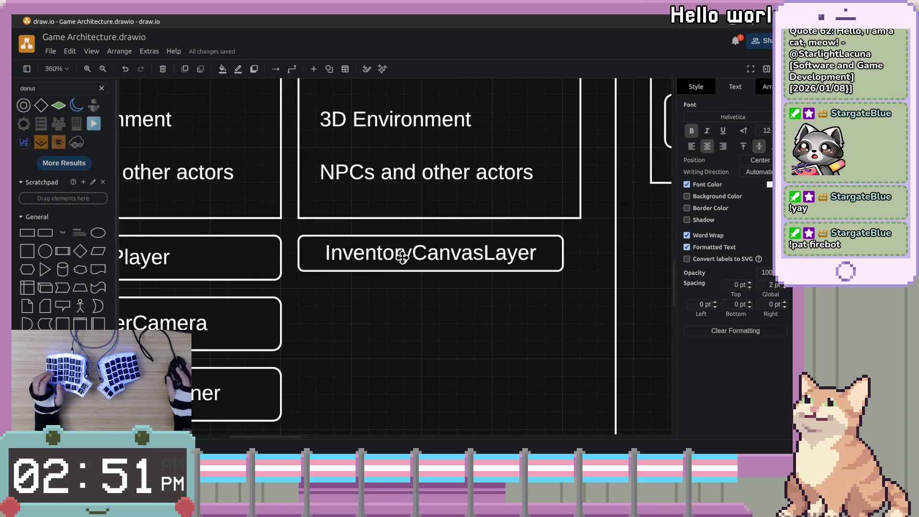
Adjust InventoryCanvasLayer's height, reverting a stray connector and accidentally typed label text.
mouse_move(431, 283)
left_mouse_down()
mouse_move(429, 314)
mouse_move(431, 307)
left_mouse_up()
key("ctrl+z")
left_click(427, 263)
mouse_move(431, 271)
left_mouse_down()
mouse_move(428, 287)
mouse_move(431, 266)
left_mouse_up()
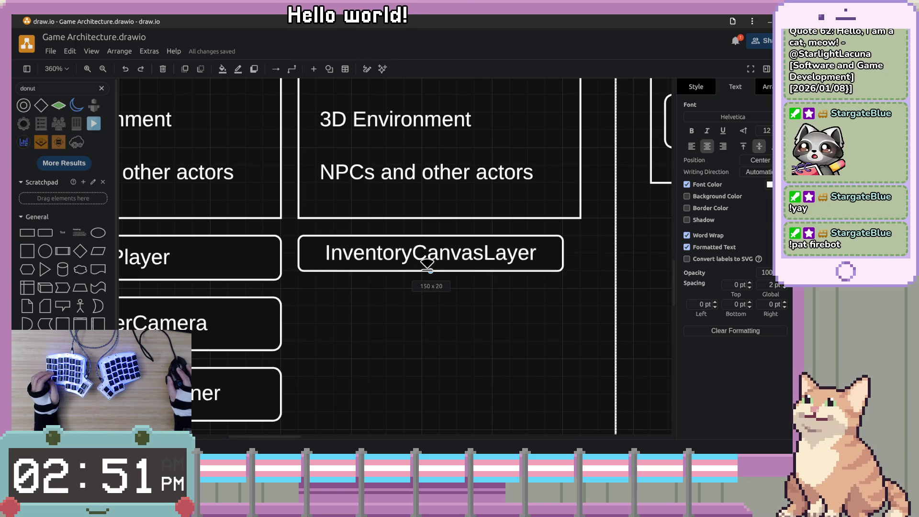
type("zzzzzzzzzzzz")
key("BackSpace")
key("BackSpace")
key("BackSpace")
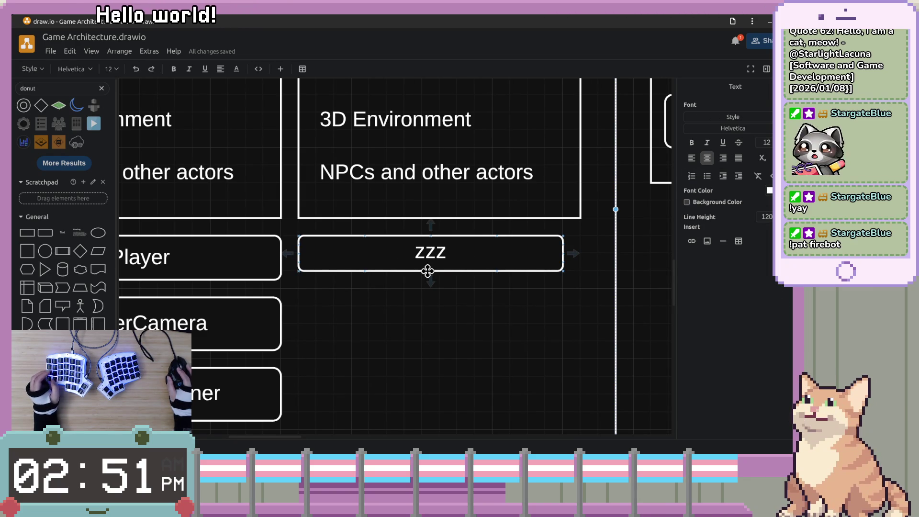
key("ctrl+z")
key("ctrl+shift+z")
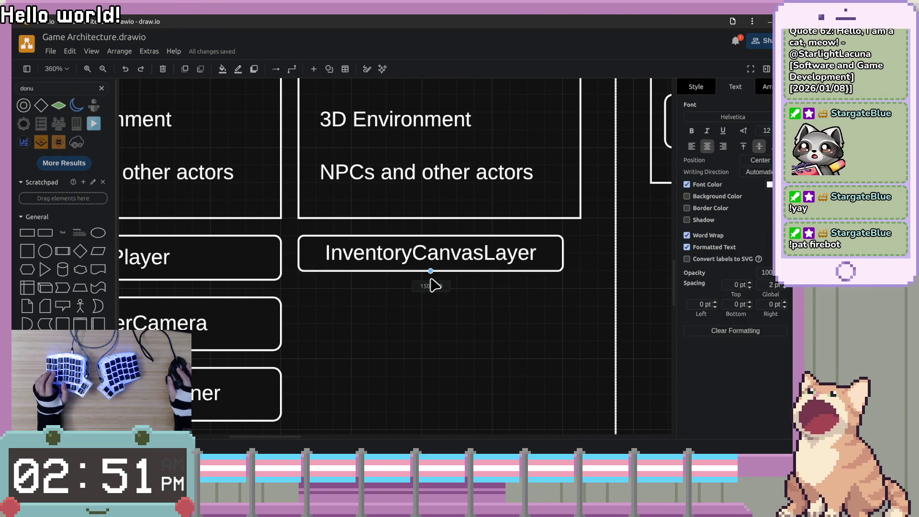
key("ctrl+z")
key("ctrl+shift+z")
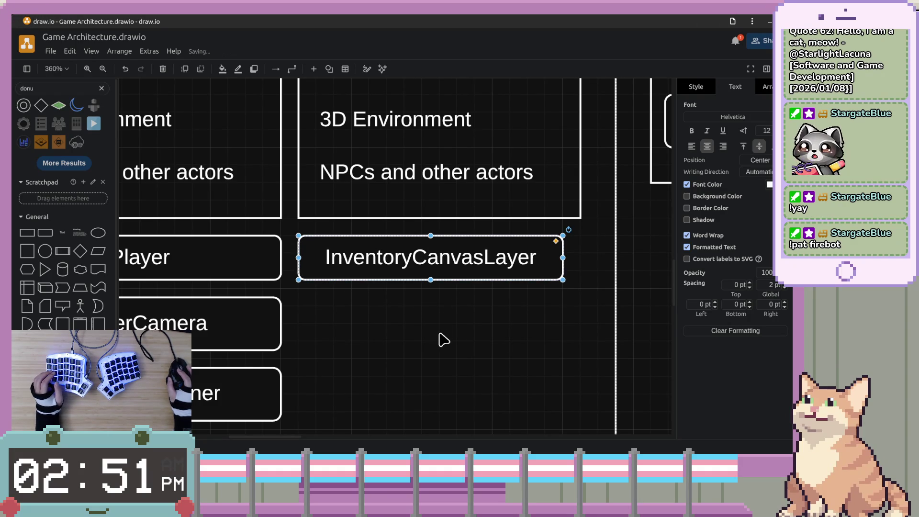
Reposition InventoryCanvasLayer under Level 2.
scroll(438, 283, "down", 2)
scroll(437, 283, "left", 3)
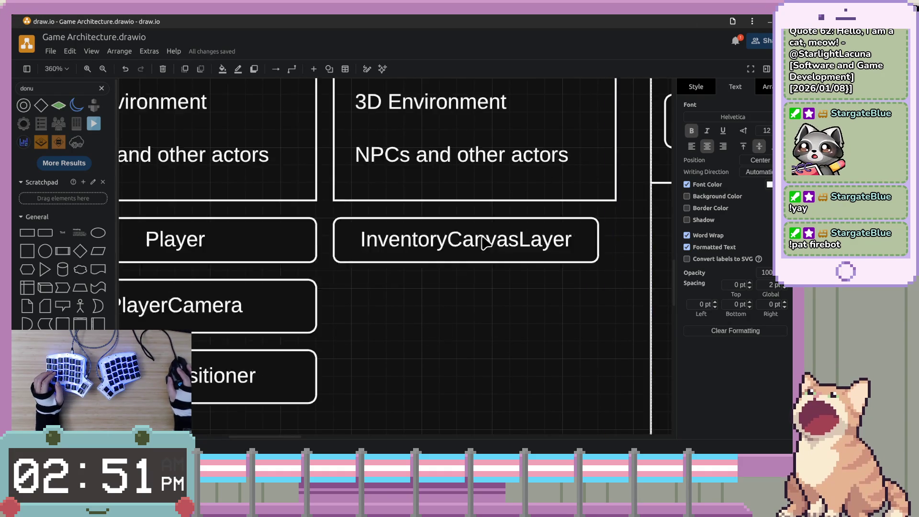
scroll(462, 314, "up", 3)
scroll(462, 314, "left", 3)
scroll(462, 312, "down", 3)
scroll(462, 312, "down", 2)
scroll(465, 311, "up", 6)
scroll(498, 278, "down", 5)
left_click(529, 230)
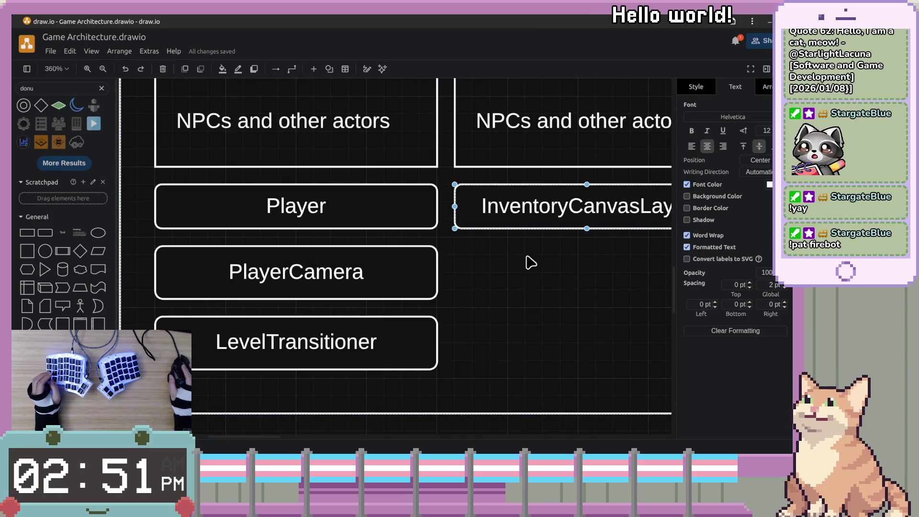
scroll(530, 259, "down", 5)
scroll(528, 258, "up", 6)
scroll(526, 257, "down", 3)
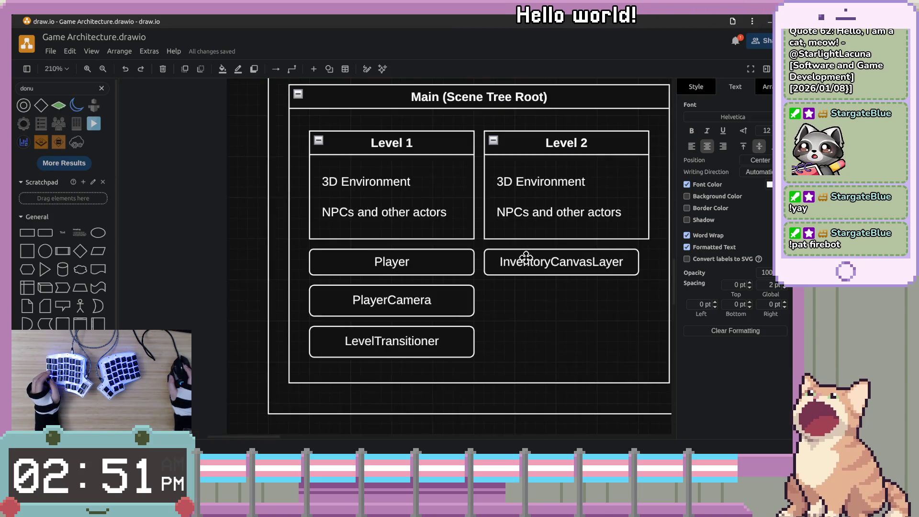
scroll(506, 267, "up", 3)
scroll(507, 267, "right", 2)
key("Escape")
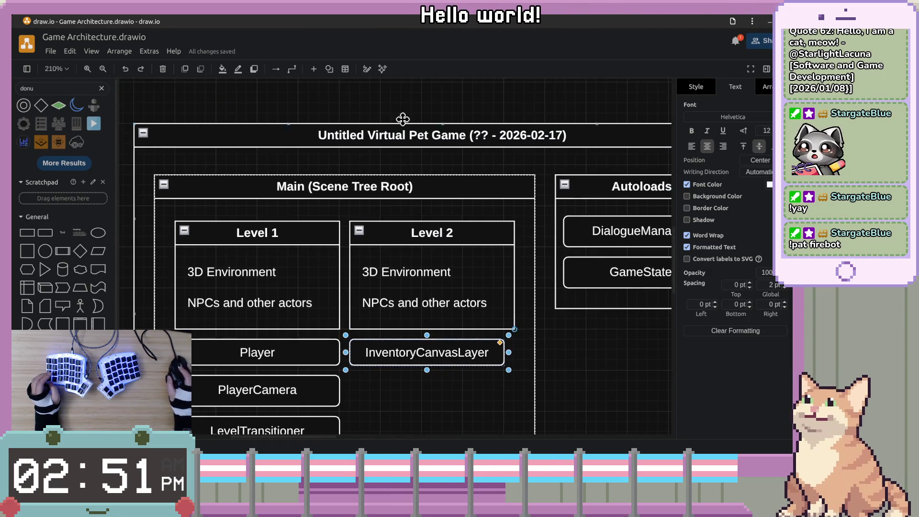
scroll(529, 305, "down", 3)
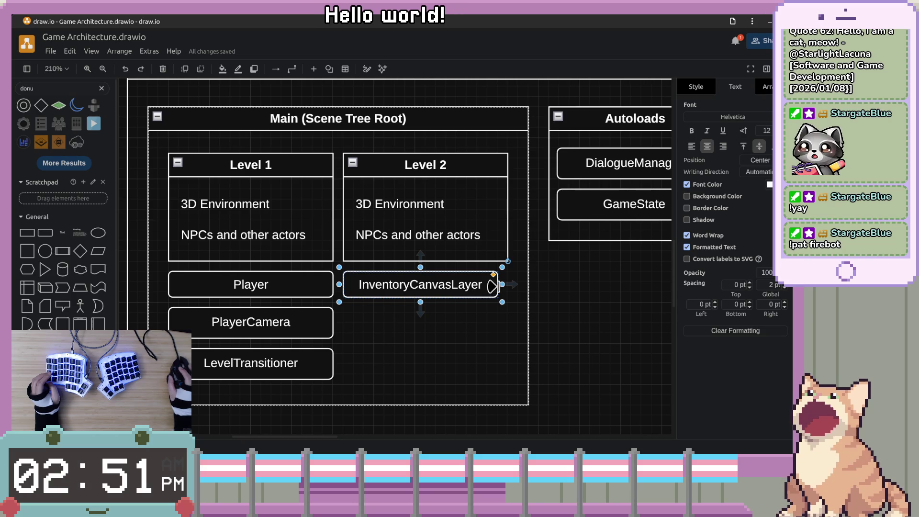
mouse_move(482, 287)
left_mouse_down()
mouse_move(487, 312)
mouse_move(475, 291)
mouse_move(529, 339)
mouse_move(501, 295)
mouse_move(520, 306)
mouse_move(495, 294)
mouse_move(508, 310)
mouse_move(365, 283)
mouse_move(521, 283)
mouse_move(314, 280)
left_mouse_up()
Move the newer 2026-02-17 onward Virtual Pet Game container down and to the right.
scroll(314, 281, "right", 10)
scroll(369, 322, "down", 5)
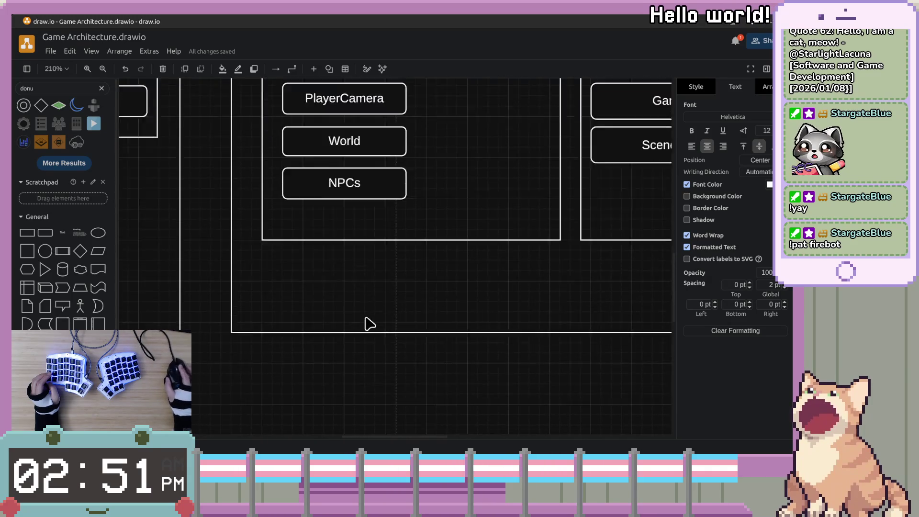
scroll(430, 304, "down", 3, "ctrl")
scroll(406, 244, "down", 2)
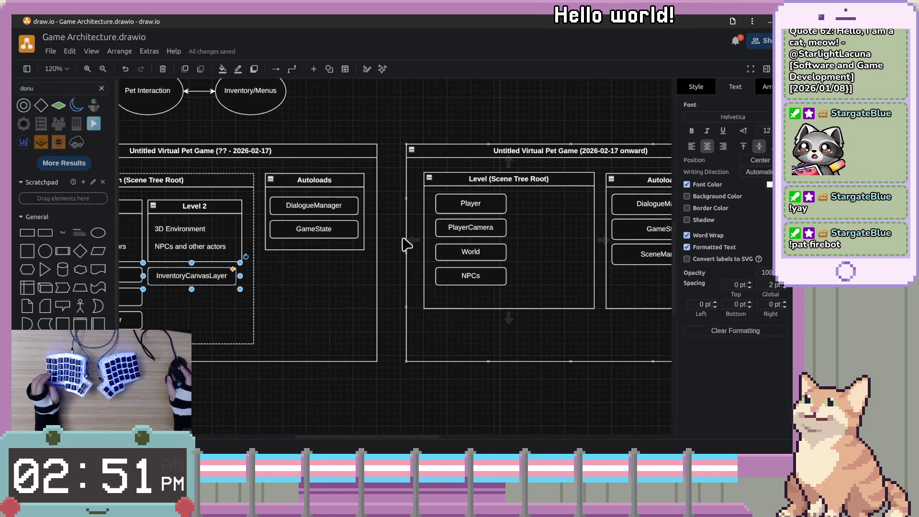
mouse_move(563, 152)
left_mouse_down()
mouse_move(613, 285)
mouse_move(635, 392)
left_mouse_up()
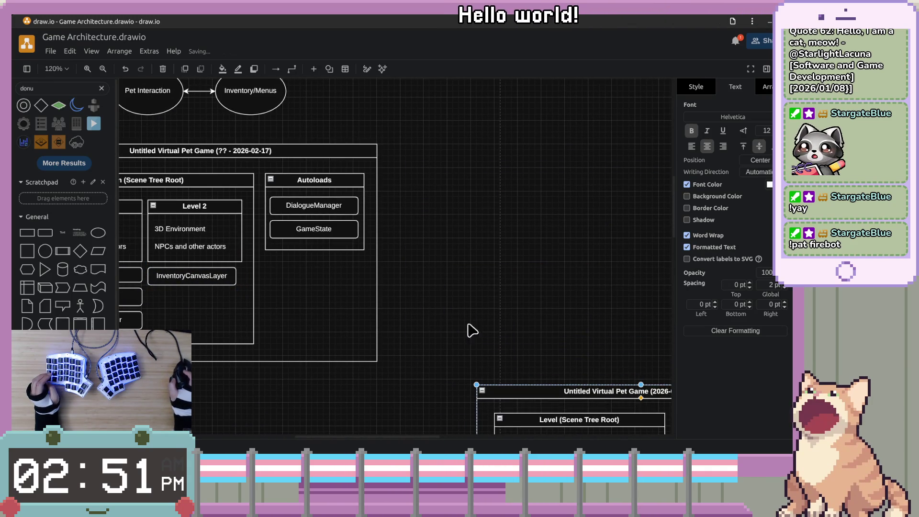
Make InventoryCanvasLayer slightly taller, undoing an accidental Player box resize.
scroll(343, 247, "up", 6, "ctrl")
left_click(405, 242)
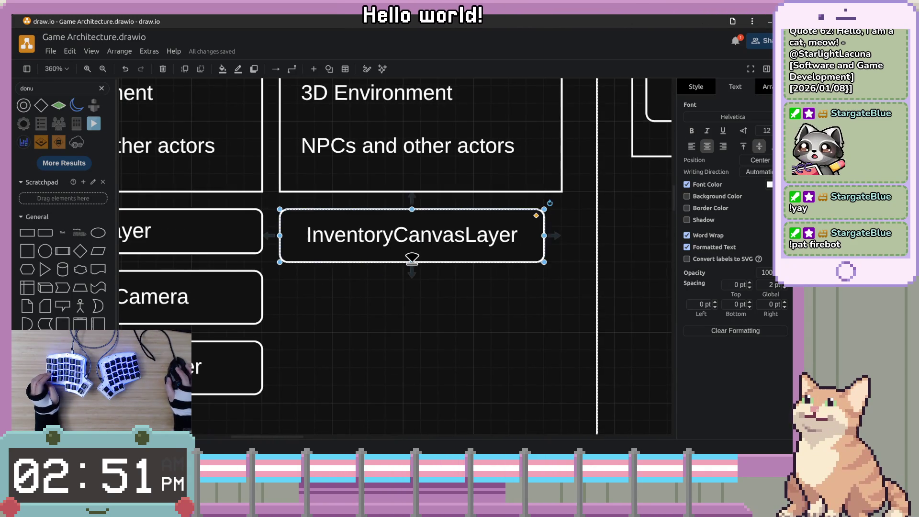
left_click_drag(419, 258, 417, 254)
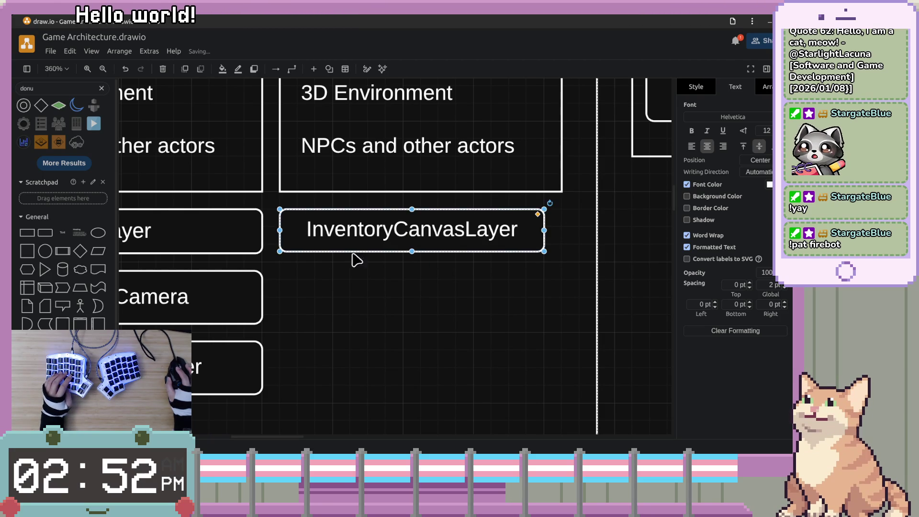
left_click(225, 247)
scroll(171, 253, "left", 5)
mouse_move(292, 244)
left_mouse_down()
mouse_move(293, 255)
mouse_move(296, 238)
left_mouse_up()
key("ctrl+z")
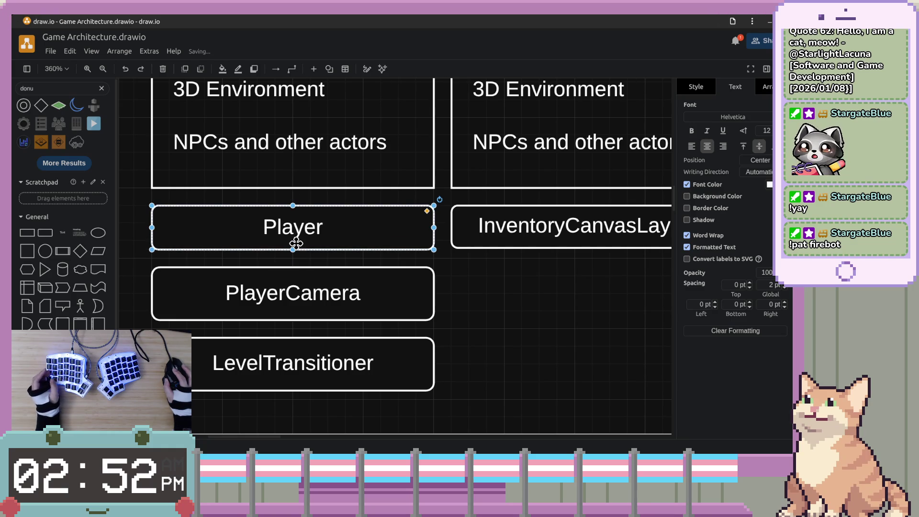
Check the selected box's size and position settings in the Arrange panel.
scroll(402, 284, "right", 5)
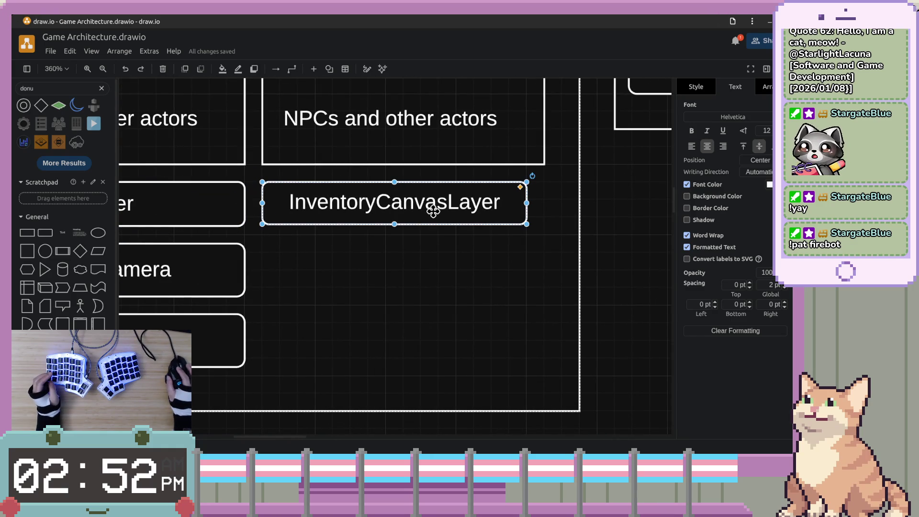
left_click(766, 87)
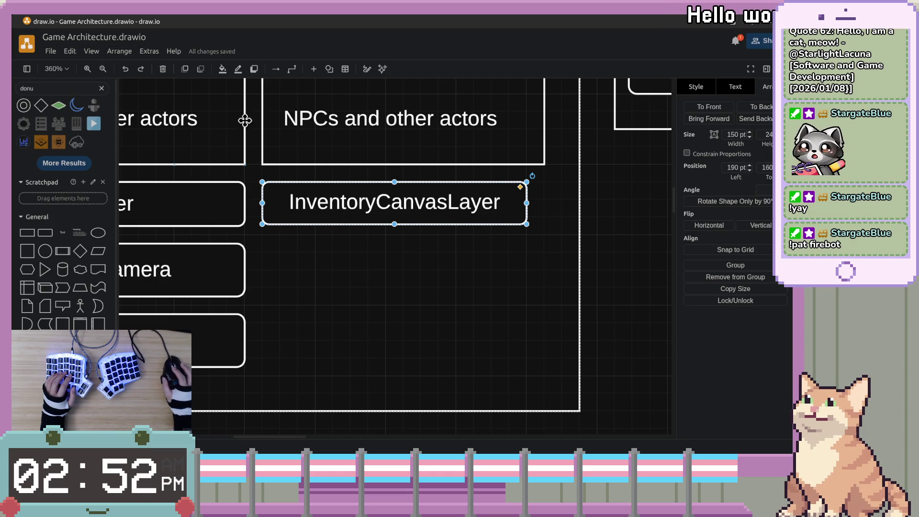
scroll(351, 117, "left", 3)
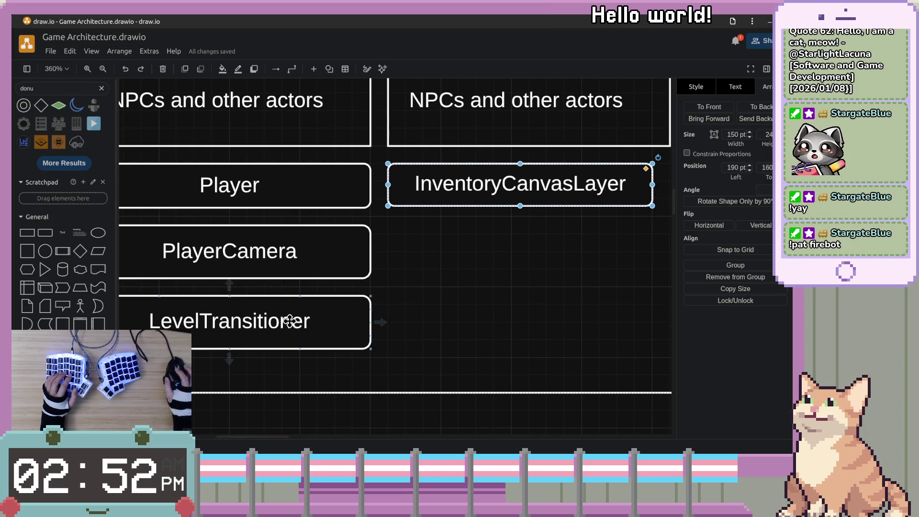
scroll(334, 213, "up", 3)
scroll(419, 271, "left", 3)
Select the Level 1 container and resize it from its bottom edge.
left_click(347, 268)
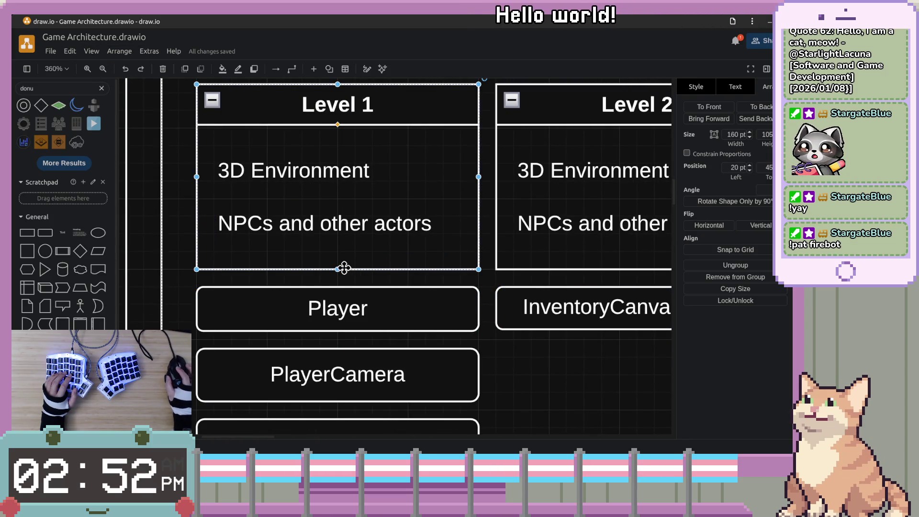
left_click(332, 270)
left_click(339, 270)
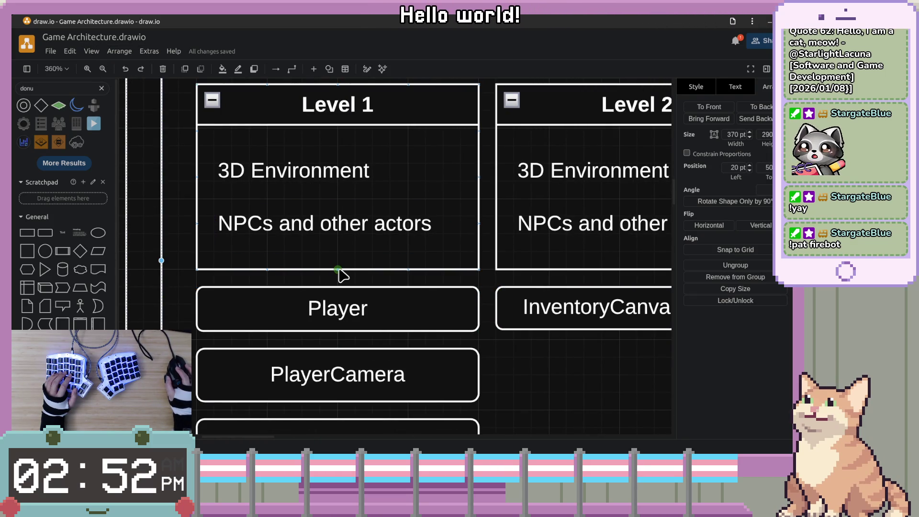
left_click_drag(339, 264, 340, 271)
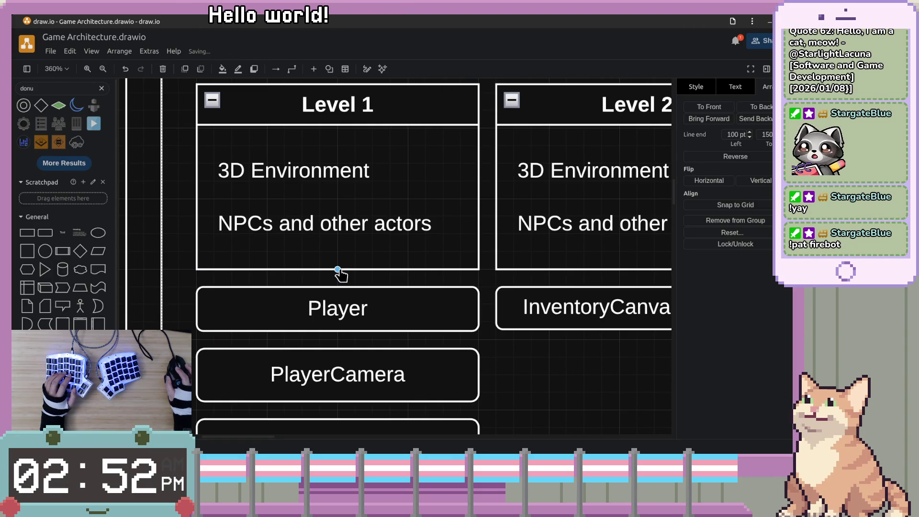
left_click(330, 267)
mouse_move(340, 265)
left_mouse_down()
mouse_move(365, 273)
mouse_move(363, 265)
mouse_move(368, 274)
left_mouse_up()
Drag the InventoryCanvasLayer box itself down below LevelTransitioner in Main's left column.
mouse_move(498, 329)
left_mouse_down()
mouse_move(404, 295)
mouse_move(441, 347)
left_mouse_up()
scroll(444, 353, "down", 1)
scroll(445, 355, "up", 1)
scroll(445, 353, "down", 2)
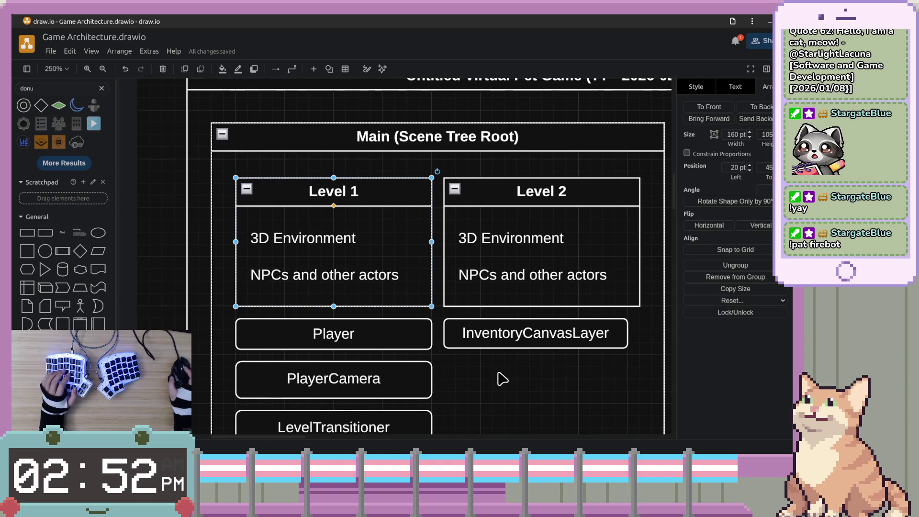
mouse_move(502, 379)
left_mouse_down()
mouse_move(524, 261)
mouse_move(531, 318)
mouse_move(408, 293)
left_mouse_up()
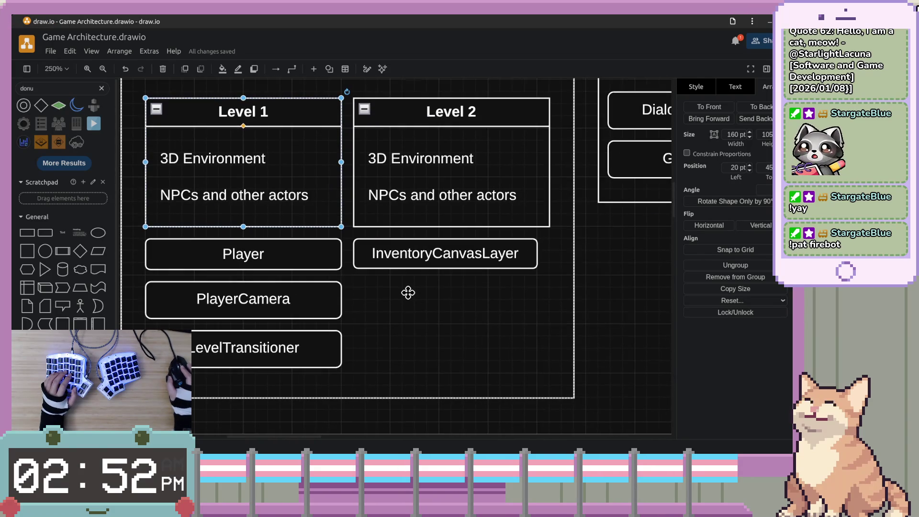
left_click(486, 248)
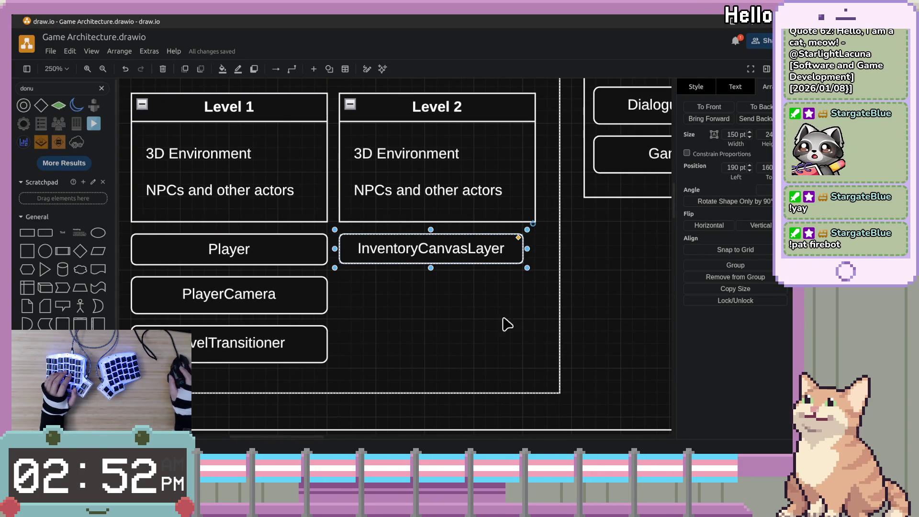
scroll(569, 350, "down", 5)
scroll(526, 307, "up", 2)
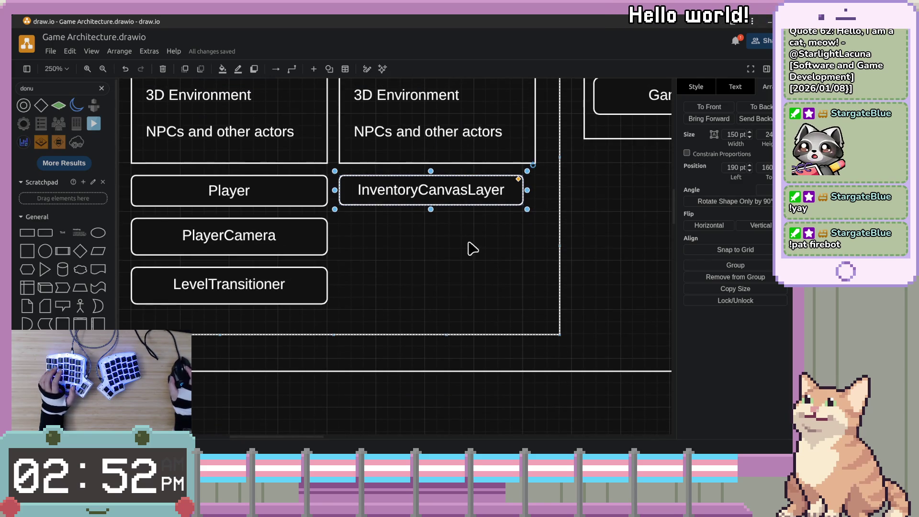
left_click(461, 222)
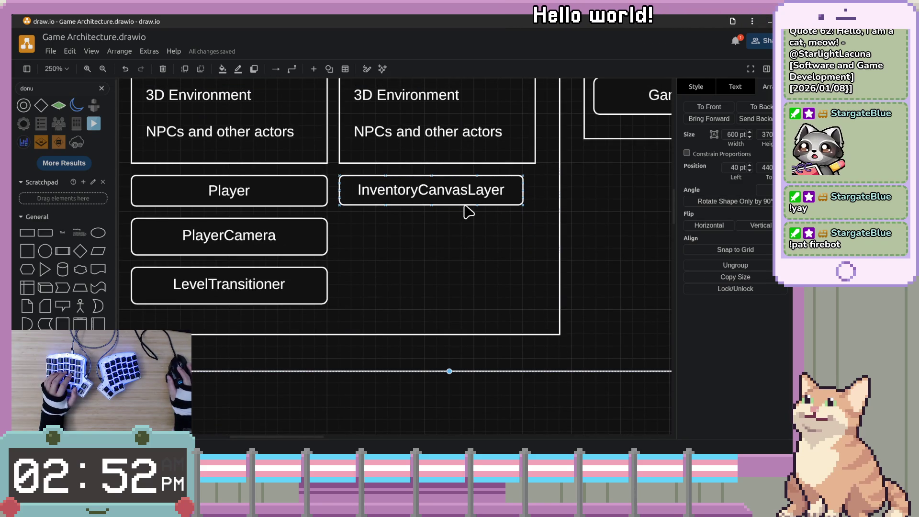
left_click(465, 203)
mouse_move(465, 203)
left_mouse_down()
mouse_move(421, 263)
mouse_move(261, 351)
left_mouse_up()
left_click(443, 259)
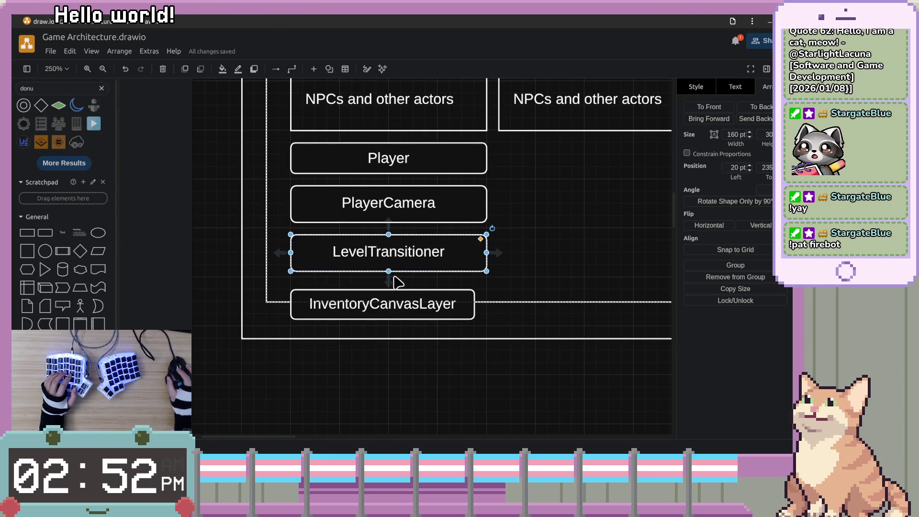
Set LevelTransitioner and PlayerCamera to height 25, adjust Player, and snap PlayerCamera to grid.
left_click_drag(389, 269, 390, 261)
left_click(390, 218)
left_click_drag(390, 221, 391, 211)
left_click(392, 170)
mouse_move(392, 173)
left_mouse_down()
mouse_move(391, 165)
mouse_move(399, 190)
mouse_move(474, 213)
mouse_move(410, 208)
mouse_move(421, 206)
left_mouse_up()
left_click(410, 202)
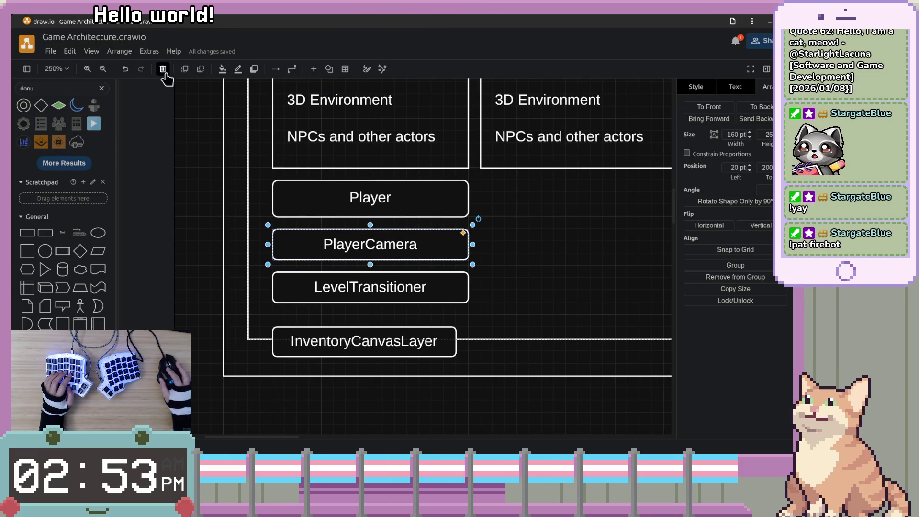
scroll(410, 195, "down", 3)
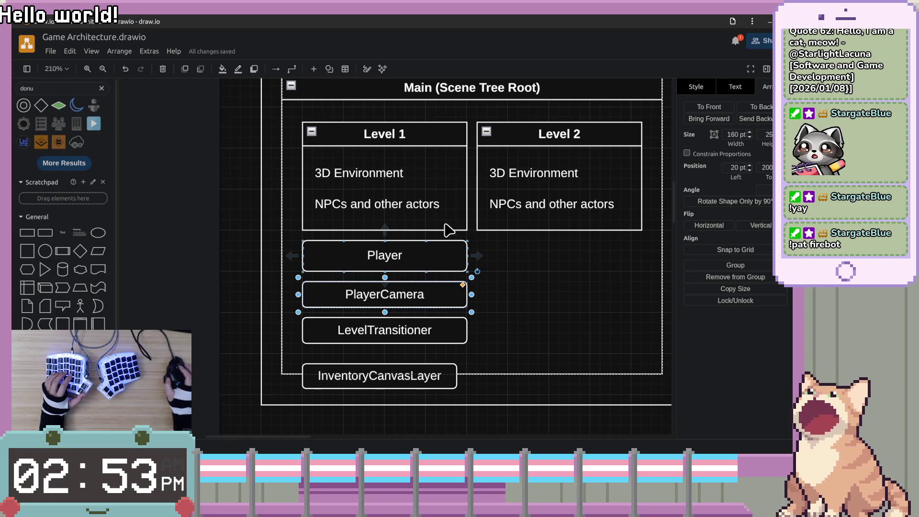
left_click(700, 250)
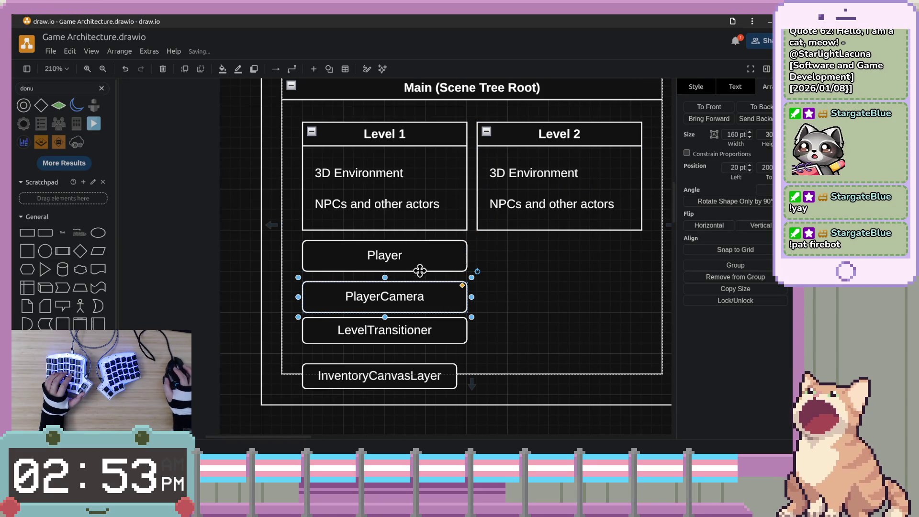
Move InventoryCanvasLayer back under Level 2 and snap it to the grid.
left_click(424, 379)
mouse_move(445, 376)
left_mouse_down()
mouse_move(560, 340)
mouse_move(630, 269)
left_mouse_up()
left_click(740, 250)
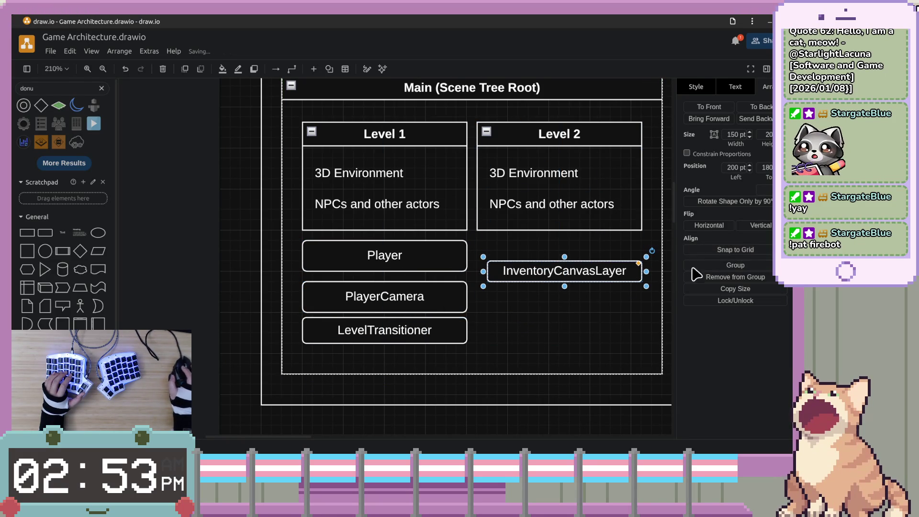
Raise and reposition the InventoryCanvasLayer box, stretching its top edge to make it taller.
scroll(552, 270, "up", 2)
scroll(552, 269, "down", 2)
scroll(554, 279, "up", 5, "ctrl")
mouse_move(554, 279)
left_mouse_down()
mouse_move(556, 241)
mouse_move(584, 252)
left_mouse_up()
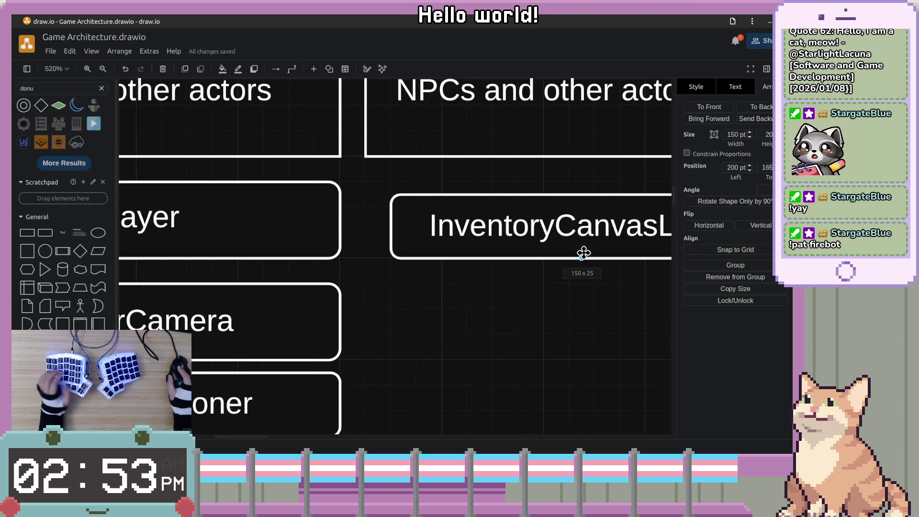
scroll(589, 259, "right", 2)
mouse_move(513, 220)
left_mouse_down()
mouse_move(528, 234)
mouse_move(493, 246)
left_mouse_up()
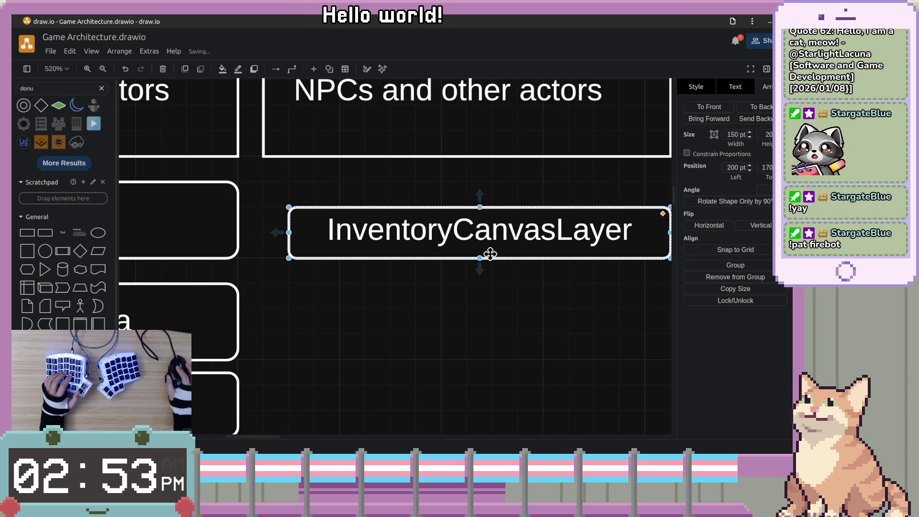
left_click_drag(480, 209, 487, 192)
Nudge the Level 1 container slightly to adjust its position.
scroll(487, 192, "down", 3)
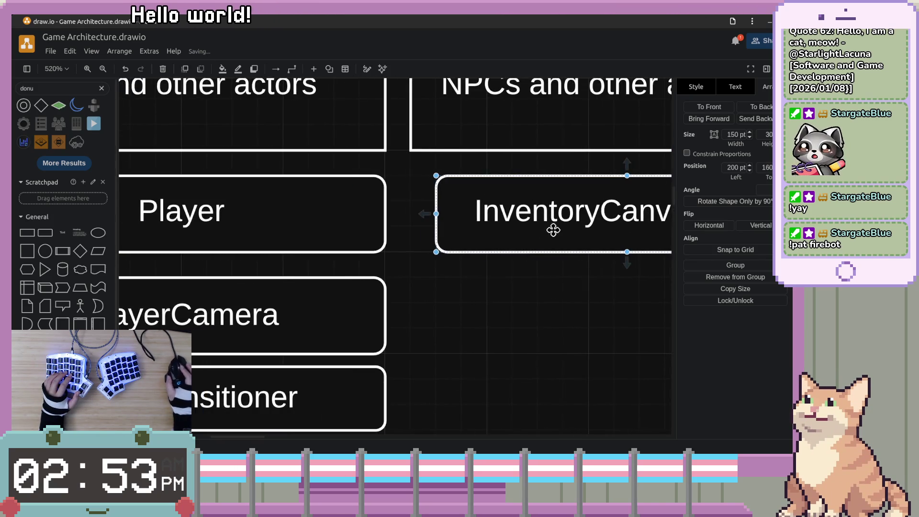
scroll(460, 253, "up", 5)
scroll(459, 254, "left", 2)
left_click(443, 209)
mouse_move(452, 191)
left_mouse_down()
mouse_move(441, 182)
mouse_move(451, 193)
left_mouse_up()
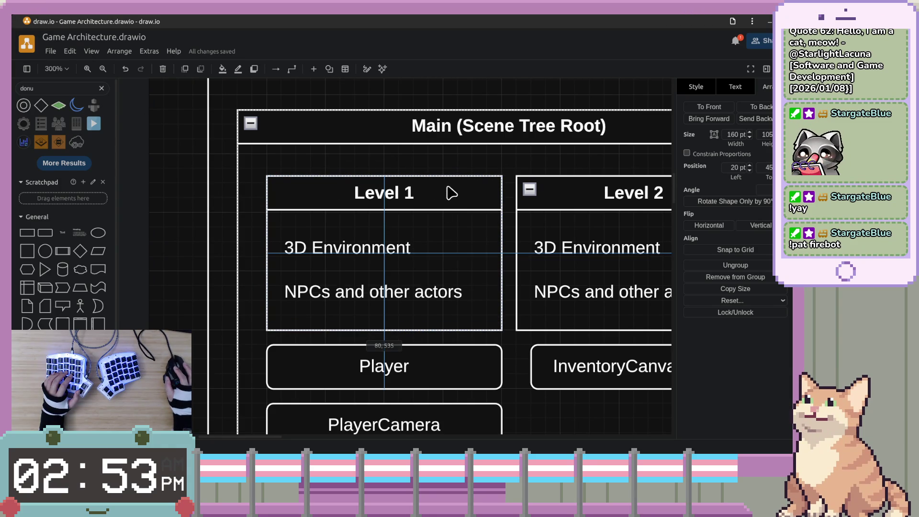
Shift InventoryCanvasLayer so it lines up with the Player box.
left_click(514, 302)
scroll(513, 302, "down", 3)
scroll(550, 259, "right", 2)
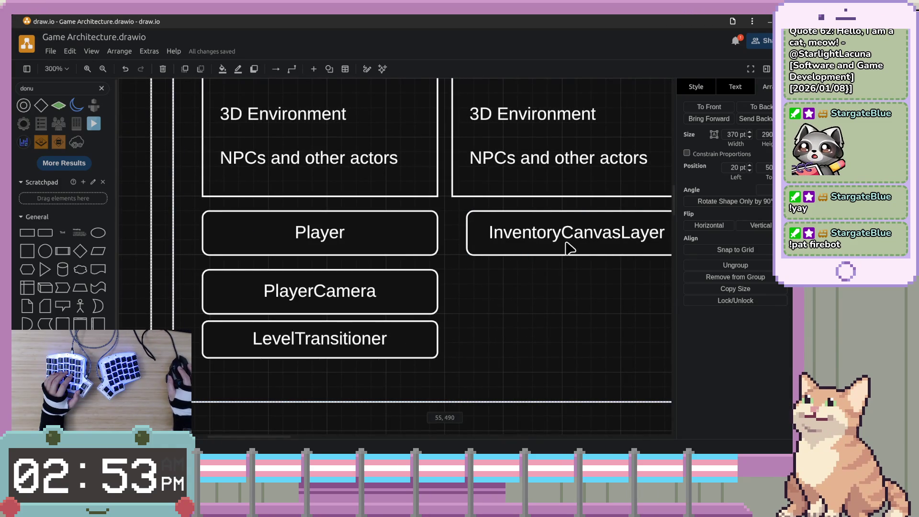
left_click_drag(576, 248, 547, 249)
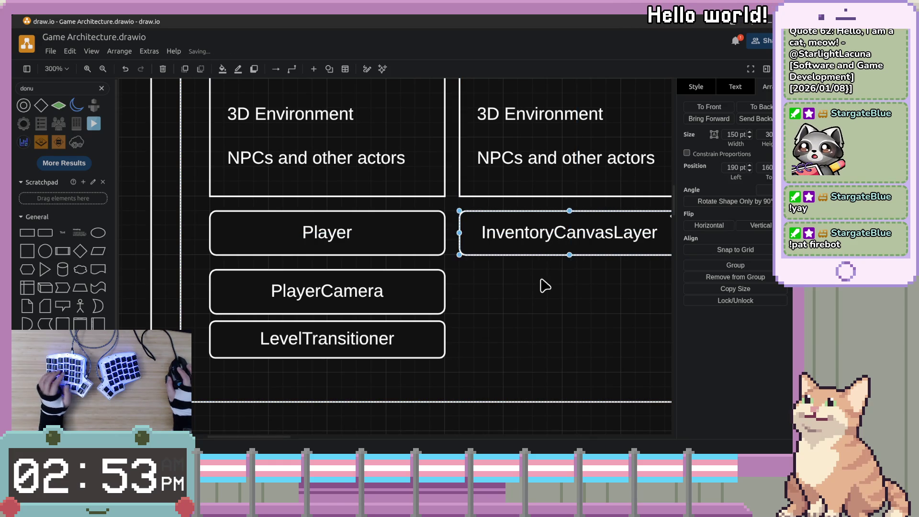
left_click(540, 255)
Move LevelTransitioner down so it sits evenly spaced below PlayerCamera.
left_click(453, 273)
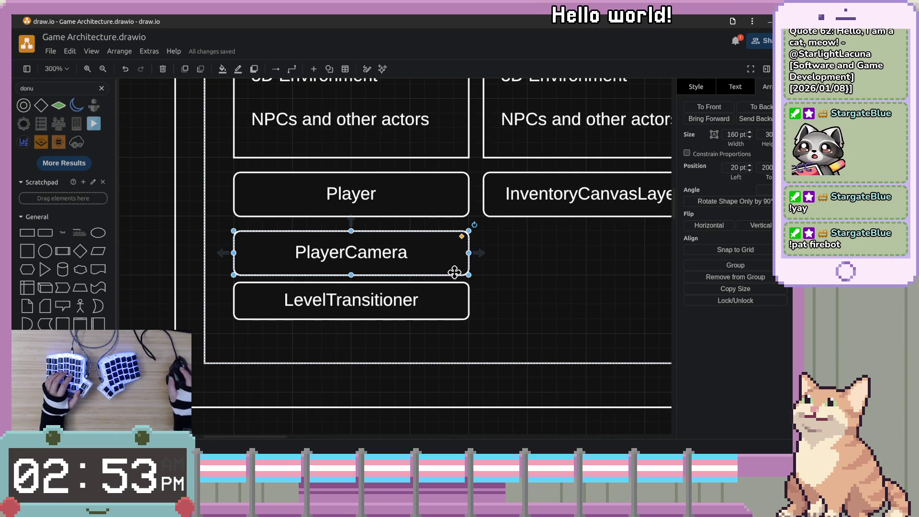
left_click(451, 302)
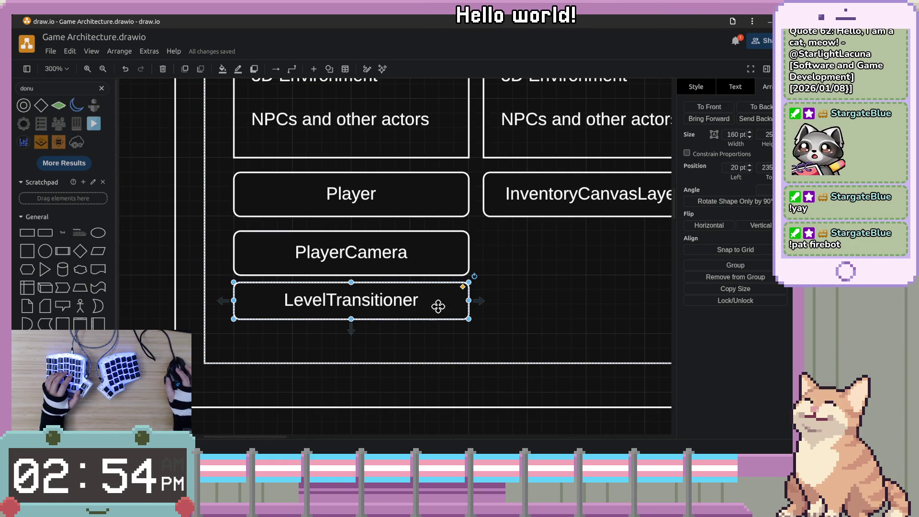
left_click_drag(439, 314, 443, 322)
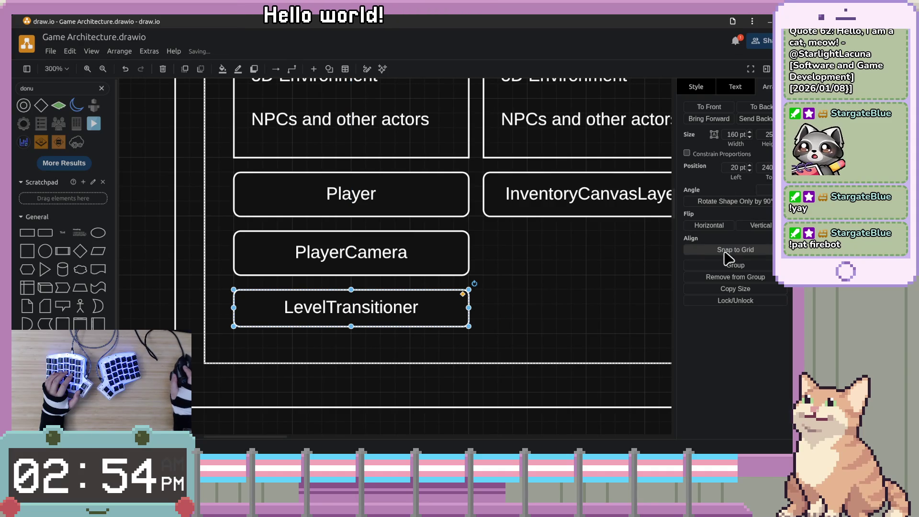
left_click(615, 283)
scroll(607, 314, "down", 3)
scroll(608, 314, "down", 5)
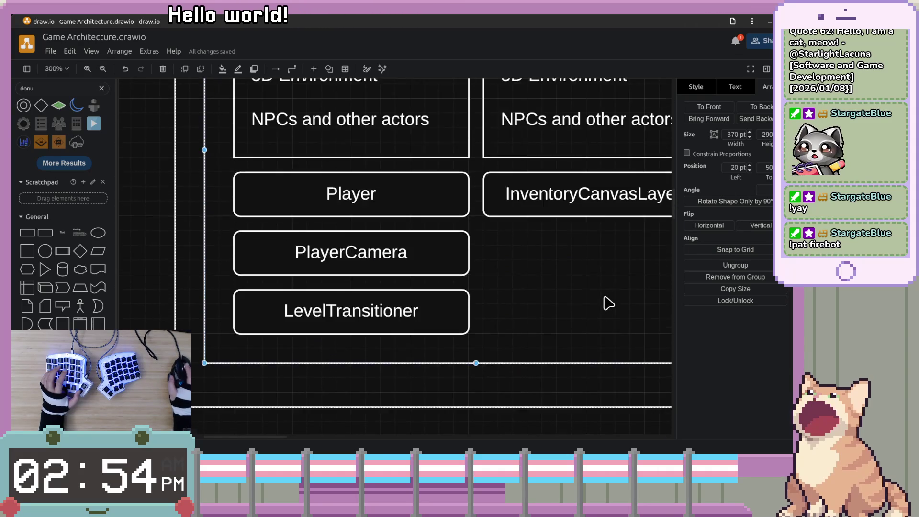
left_click(532, 308)
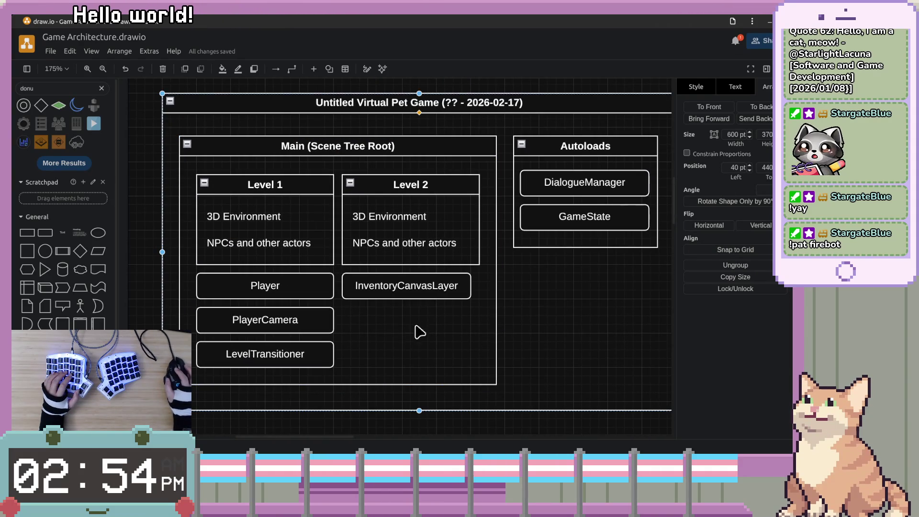
Pan and zoom to the 2026-02-17 onward container showing its Level and Autoloads boxes.
left_click(384, 296)
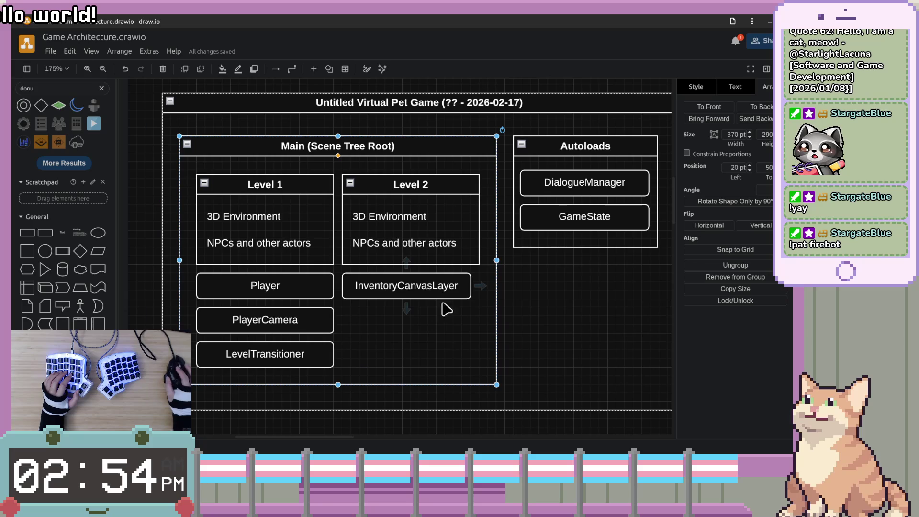
mouse_move(431, 341)
left_mouse_down()
mouse_move(511, 287)
mouse_move(445, 315)
mouse_move(483, 362)
left_mouse_up()
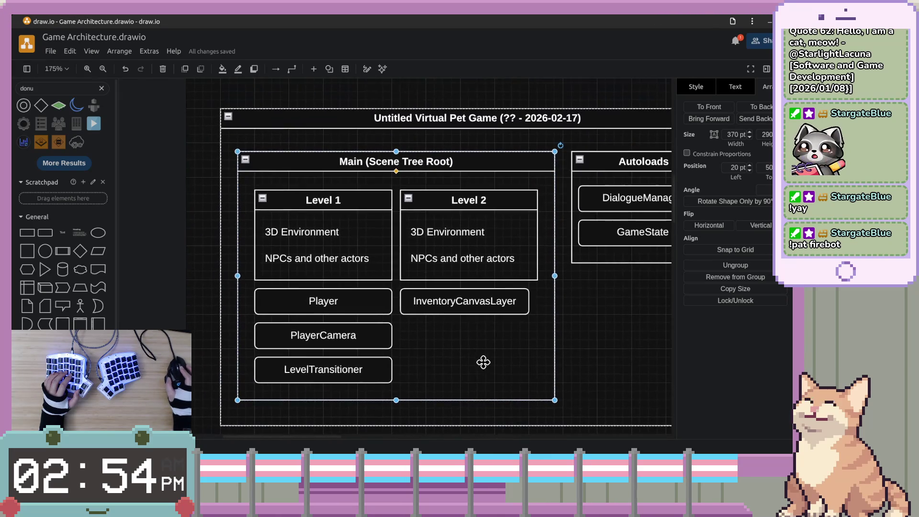
scroll(484, 362, "right", 10)
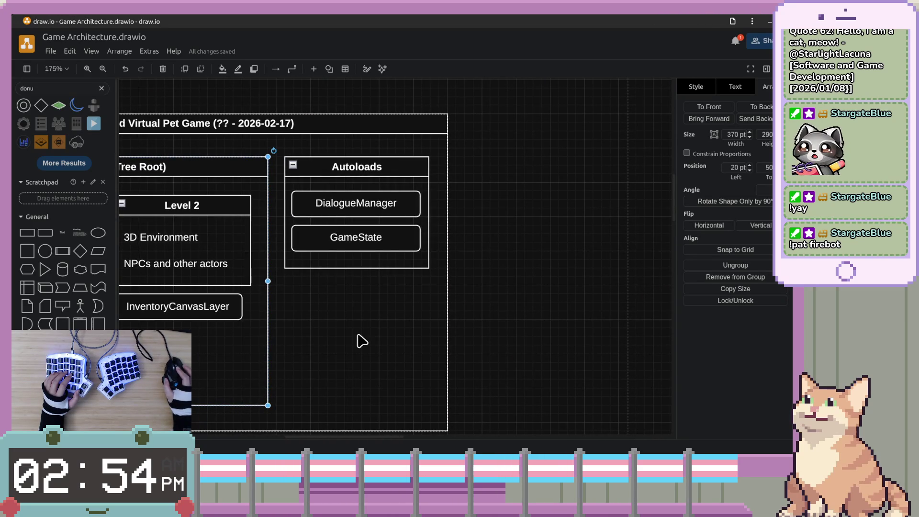
scroll(519, 320, "down", 6)
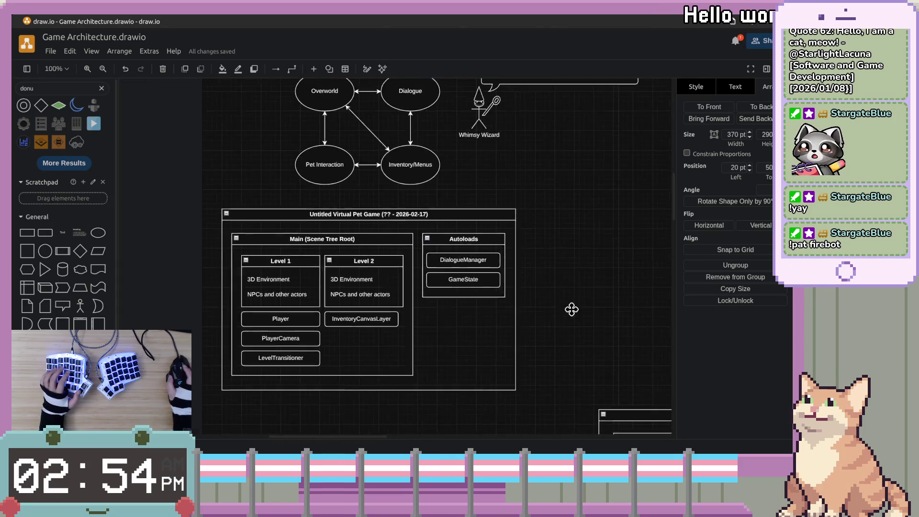
scroll(596, 318, "up", 4)
mouse_move(481, 351)
left_mouse_down()
mouse_move(464, 242)
mouse_move(431, 147)
mouse_move(426, 156)
left_mouse_up()
left_click(498, 374)
scroll(405, 233, "up", 5)
scroll(439, 245, "down", 3)
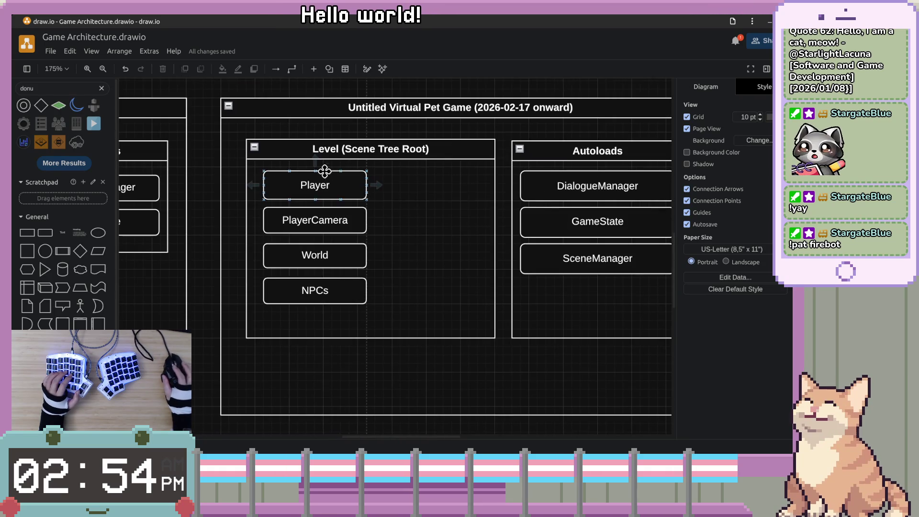
left_click_drag(341, 210, 341, 210)
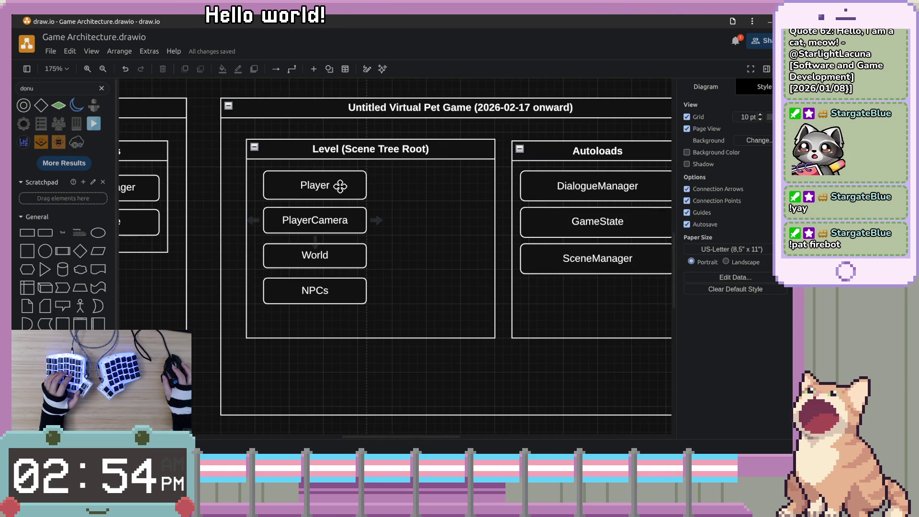
scroll(369, 225, "right", 3)
scroll(369, 225, "down", 1)
left_click(479, 234)
scroll(474, 268, "left", 3)
key("Escape")
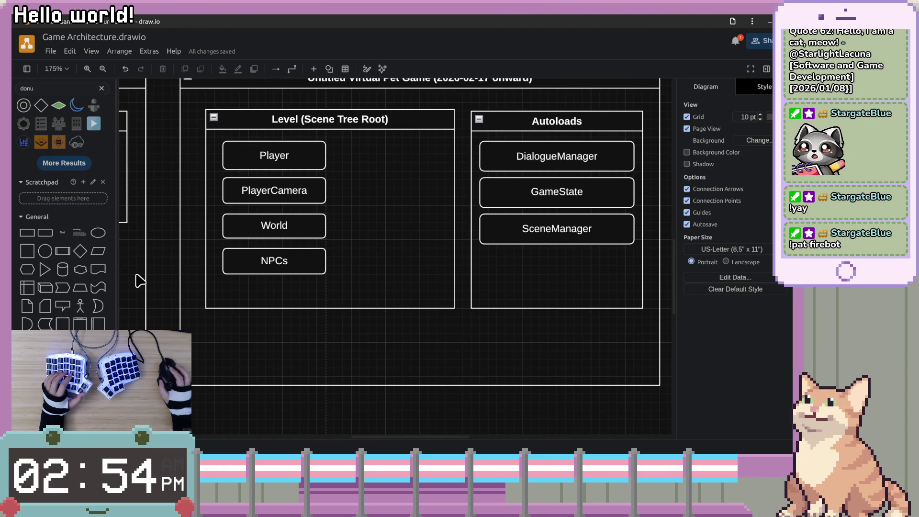
mouse_move(46, 238)
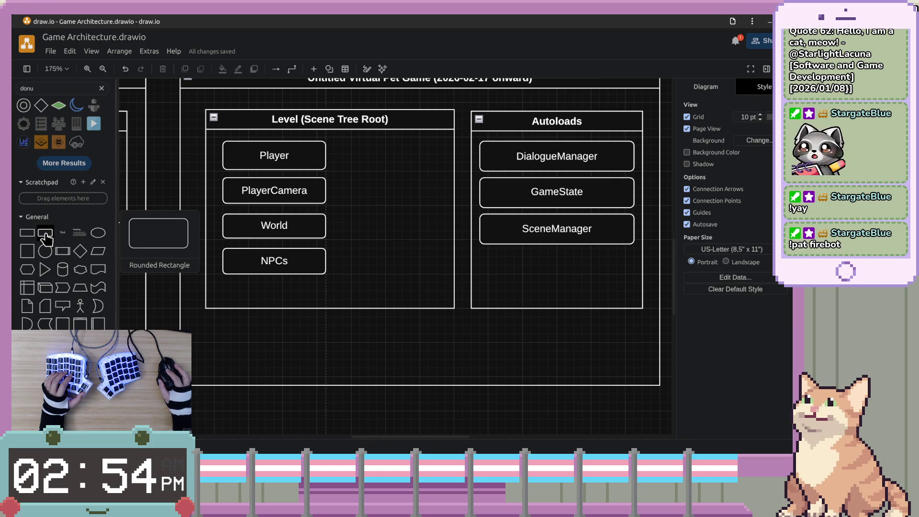
mouse_move(46, 238)
left_mouse_down()
mouse_move(461, 248)
mouse_move(487, 257)
left_mouse_up()
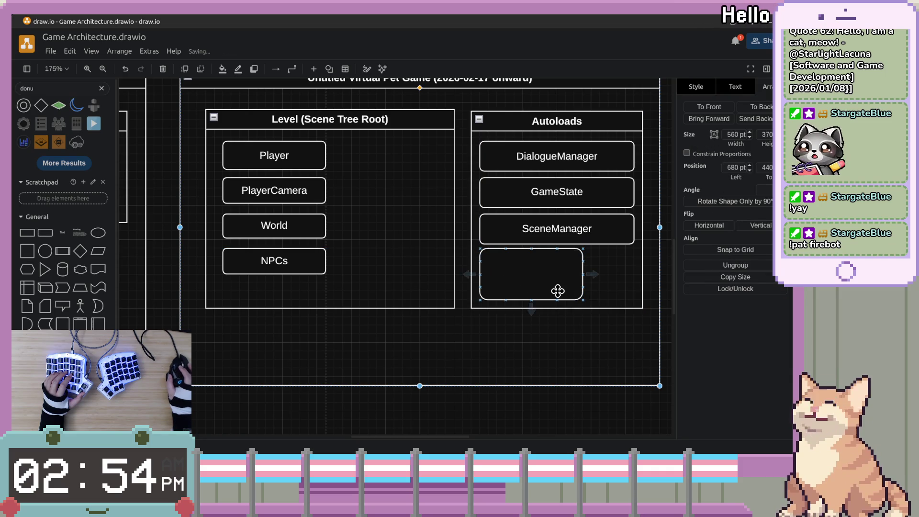
Label the new rounded box 'ActorManager'.
double_click(534, 287)
type("ActorManag")
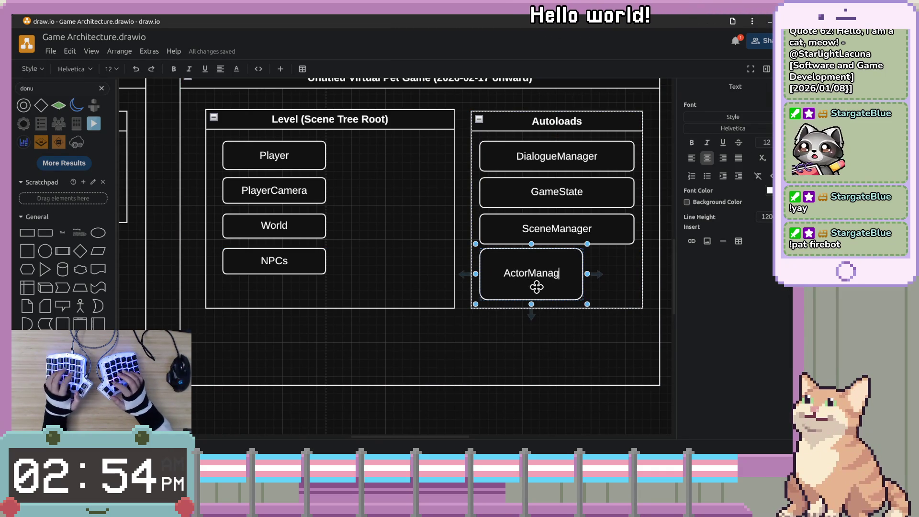
type("er")
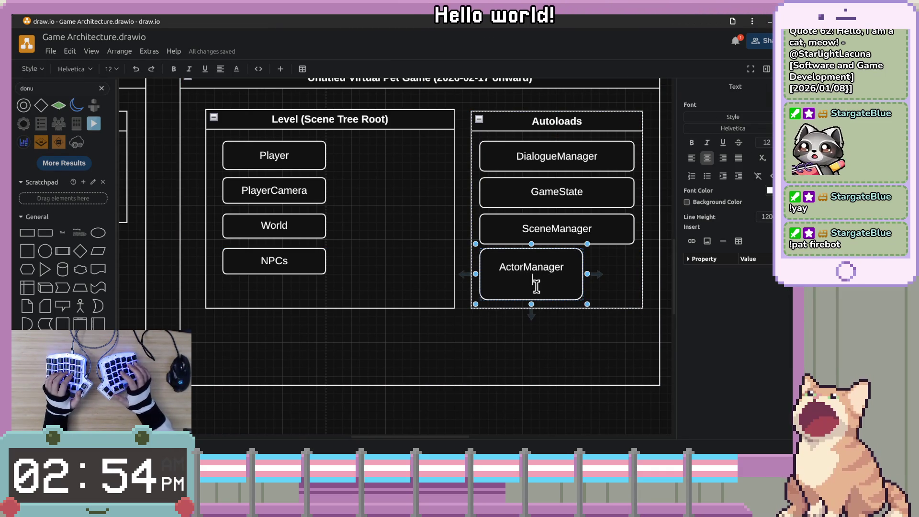
Resize ActorManager to 180 x 30 and place it just below SceneManager.
left_click_drag(587, 274, 632, 273)
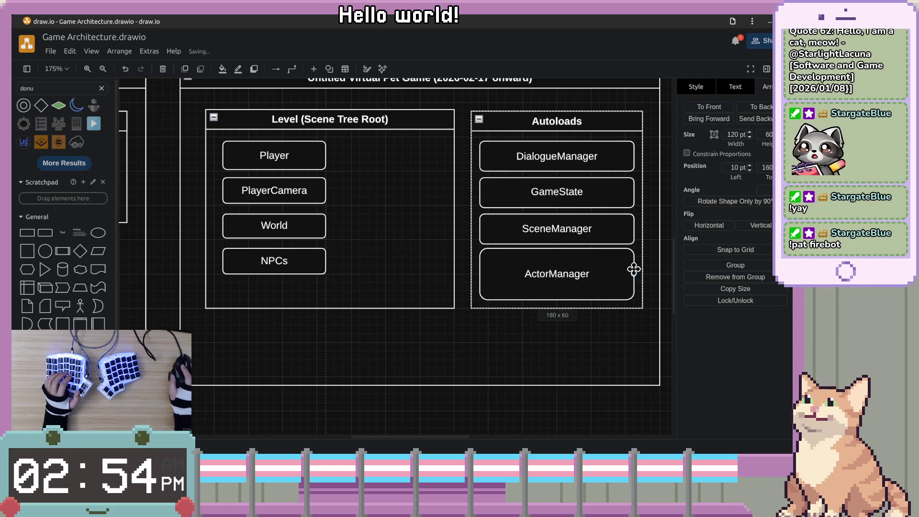
mouse_move(556, 300)
left_mouse_down()
mouse_move(558, 279)
mouse_move(601, 271)
mouse_move(585, 304)
left_mouse_up()
left_click(589, 422)
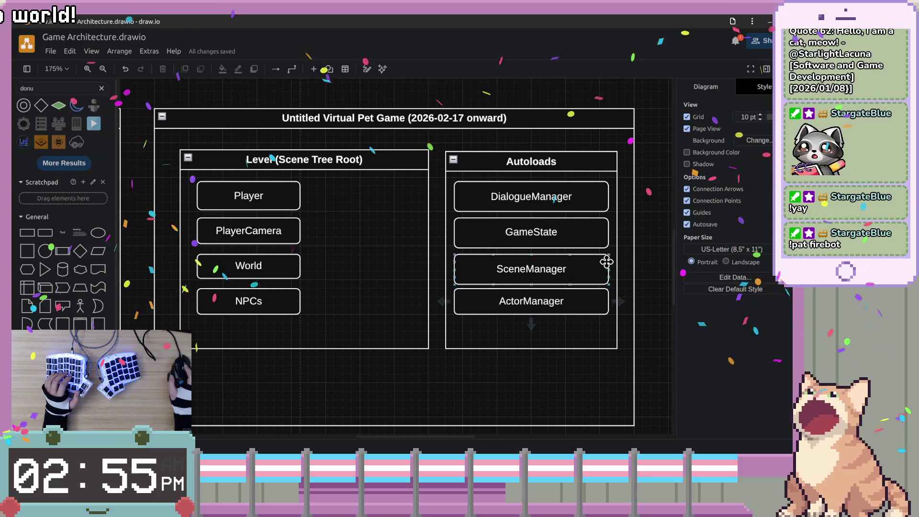
left_click_drag(663, 322, 640, 329)
left_click(540, 201)
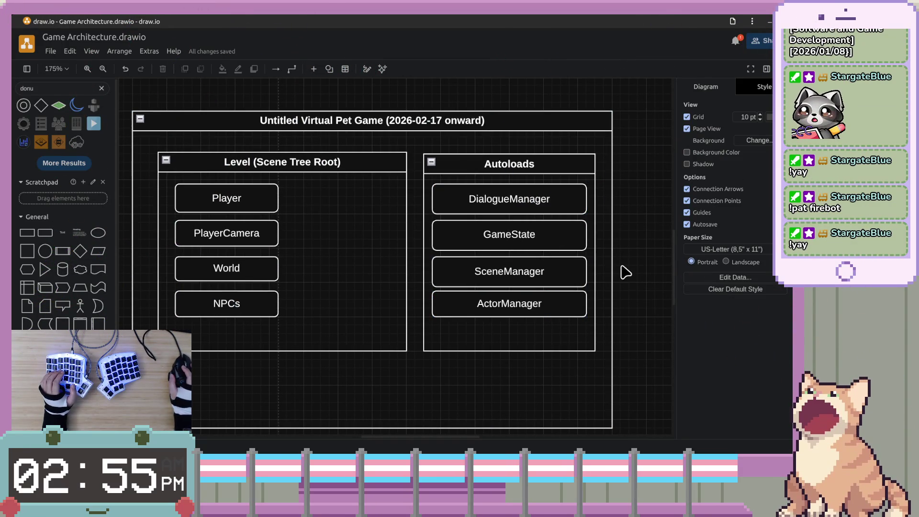
left_click_drag(549, 312, 561, 317)
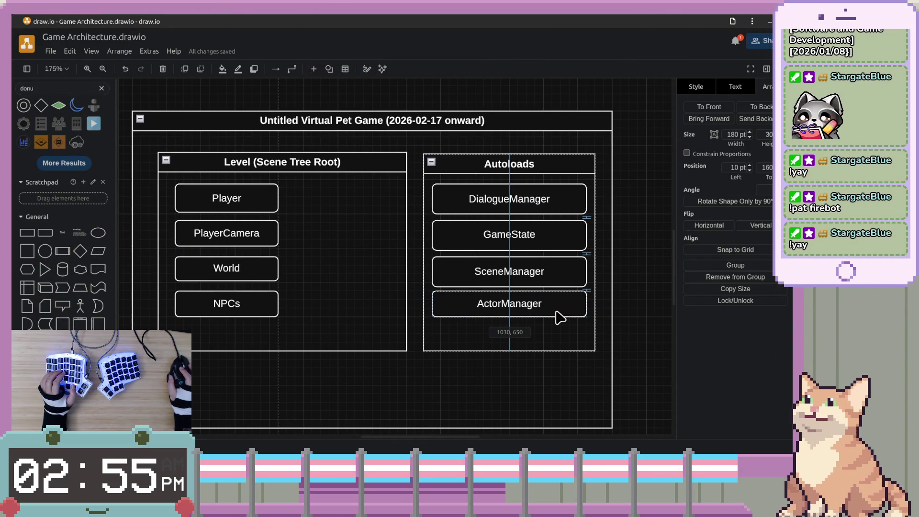
left_click(634, 284)
scroll(565, 293, "up", 3)
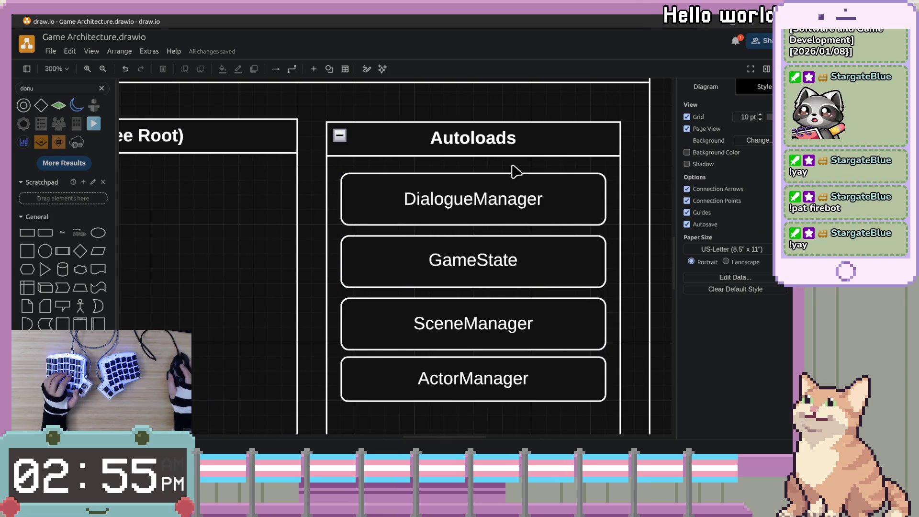
mouse_move(539, 142)
left_mouse_down()
mouse_move(604, 147)
mouse_move(590, 148)
left_mouse_up()
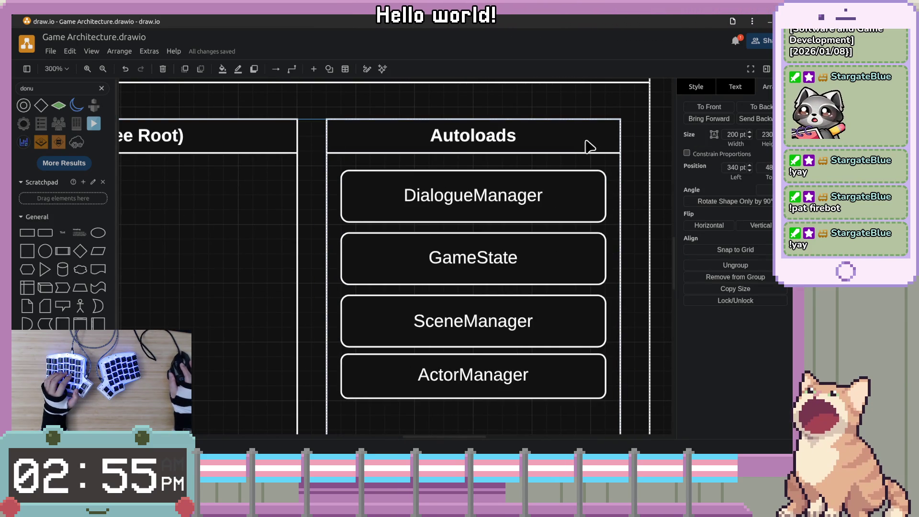
scroll(627, 244, "down", 1)
scroll(627, 244, "right", 1)
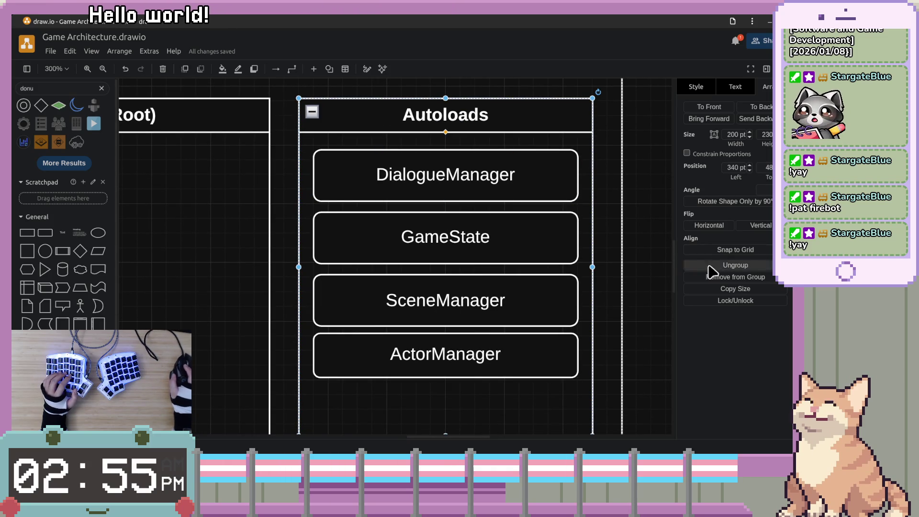
left_click(720, 250)
left_click(646, 282)
scroll(645, 282, "down", 2)
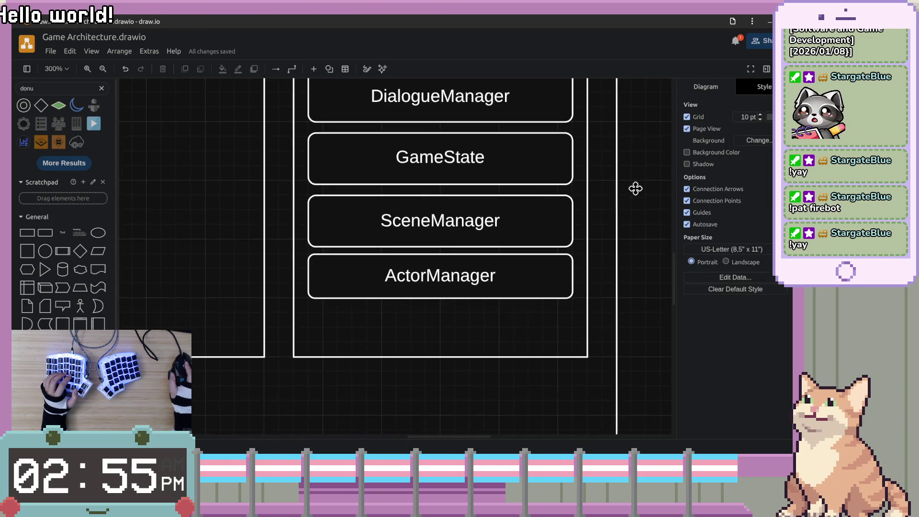
scroll(636, 187, "up", 3)
left_click(587, 217)
left_click(757, 253)
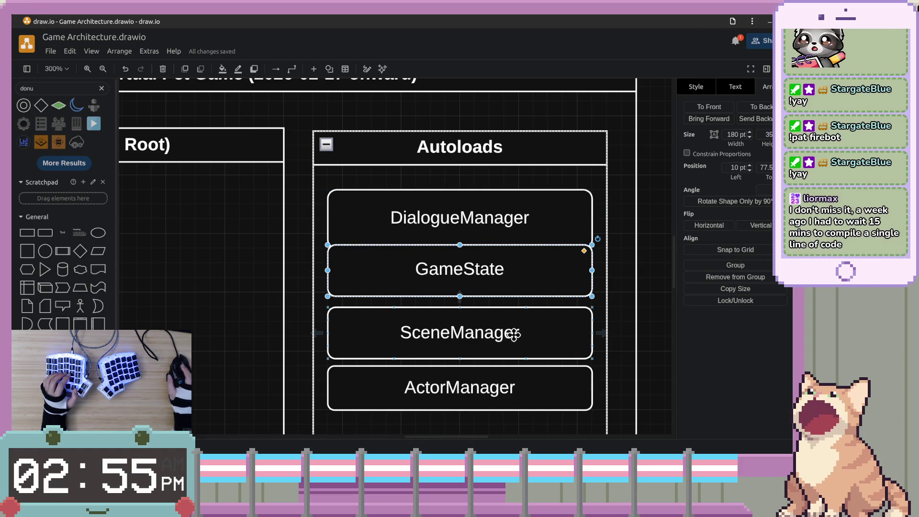
left_click(525, 388, "shift")
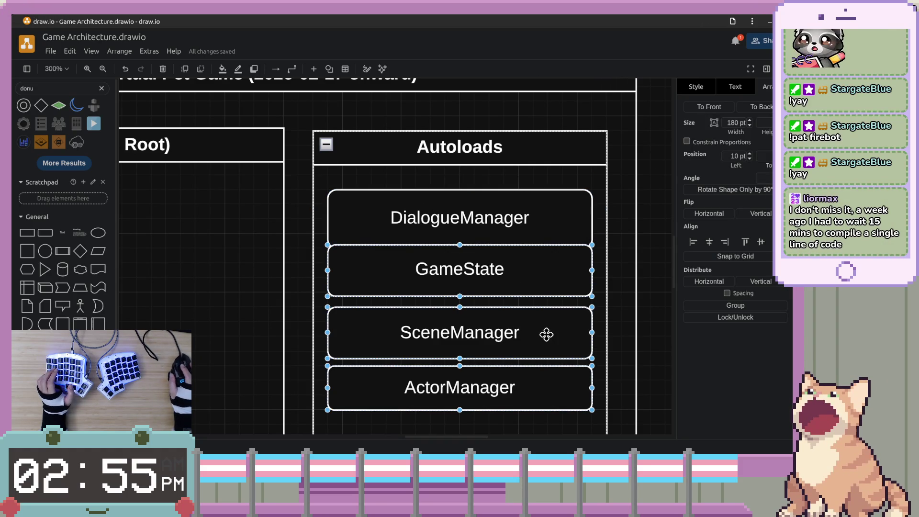
left_click_drag(565, 273, 560, 310)
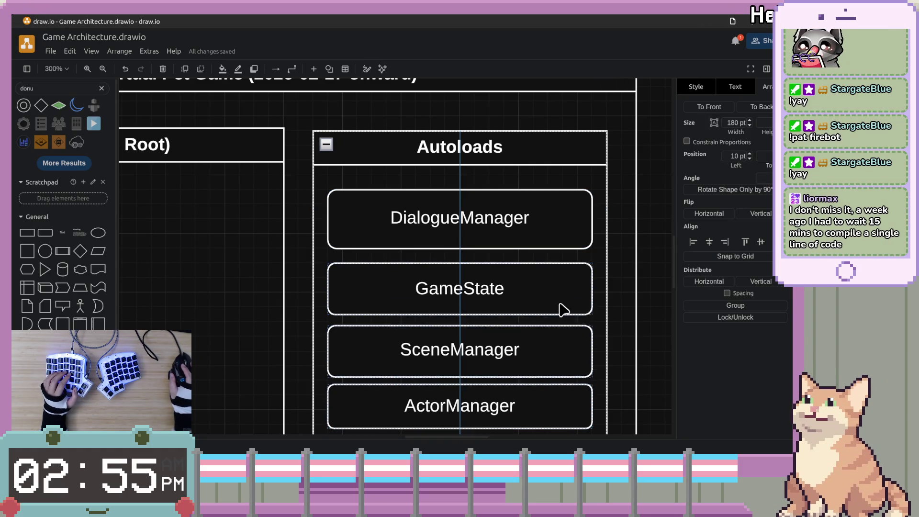
left_click(551, 243)
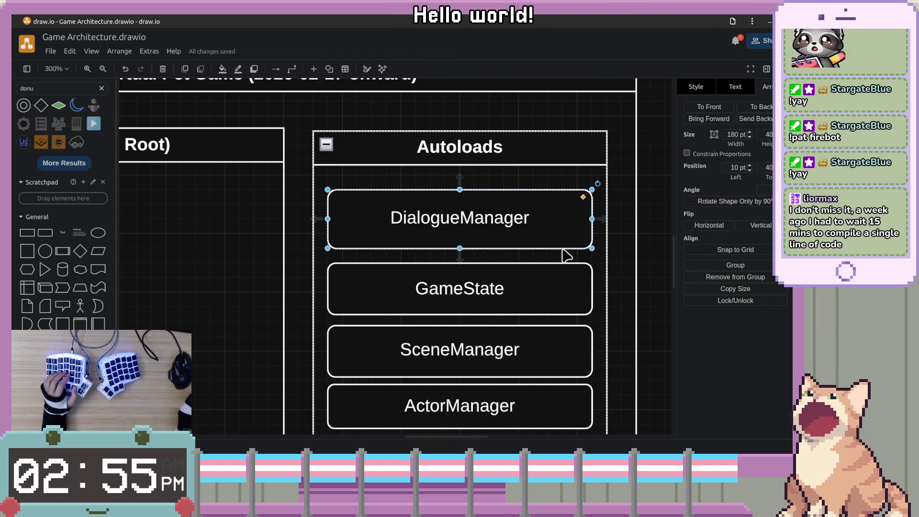
left_click(620, 240)
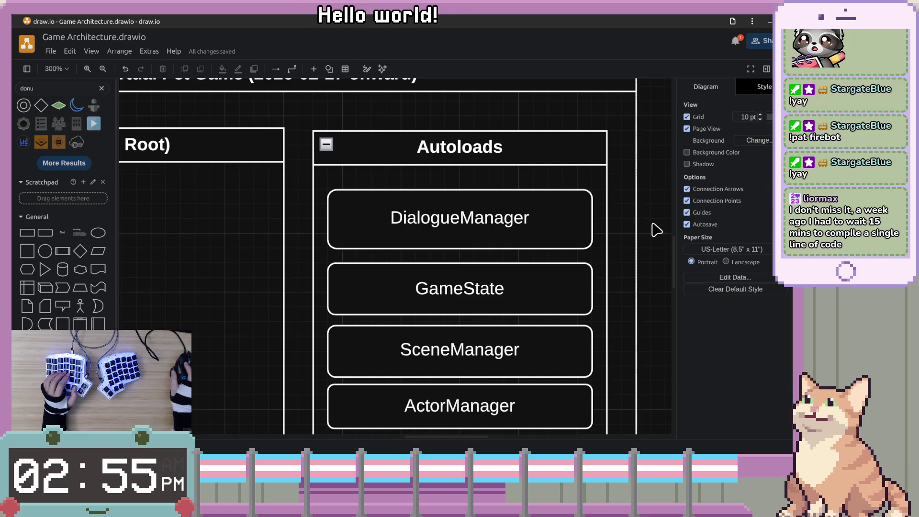
scroll(642, 250, "up", 1)
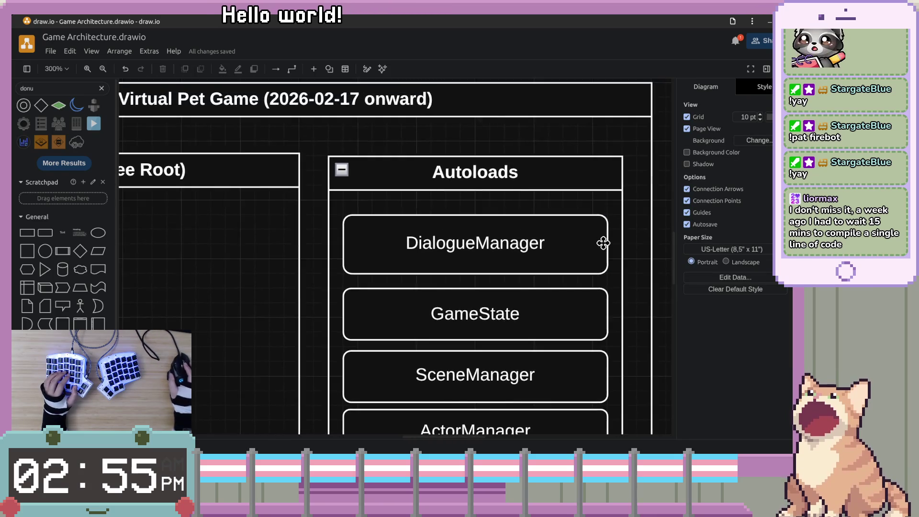
left_click_drag(601, 240, 563, 219)
left_click(563, 220)
left_click(619, 225)
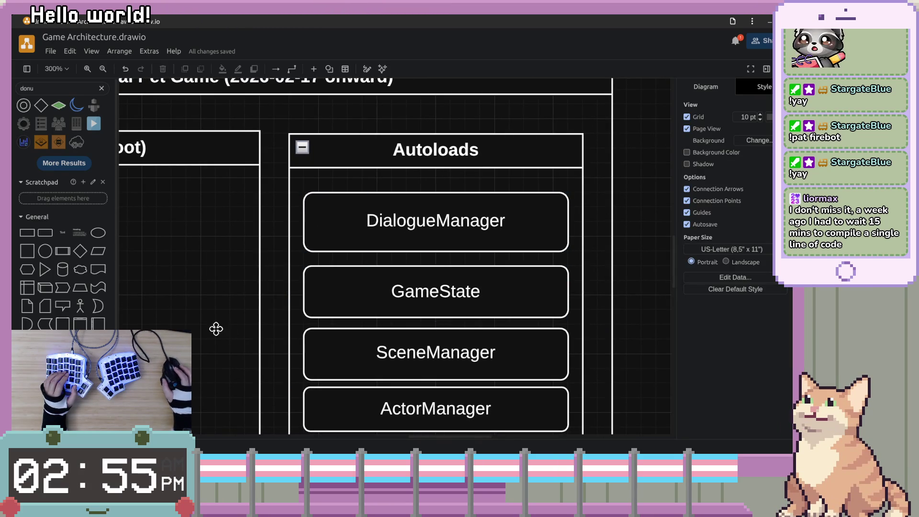
left_click_drag(220, 335, 506, 318)
scroll(449, 292, "left", 2)
mouse_move(523, 148)
left_mouse_down()
mouse_move(517, 163)
mouse_move(522, 155)
left_mouse_up()
scroll(551, 242, "down", 2)
scroll(550, 242, "right", 10)
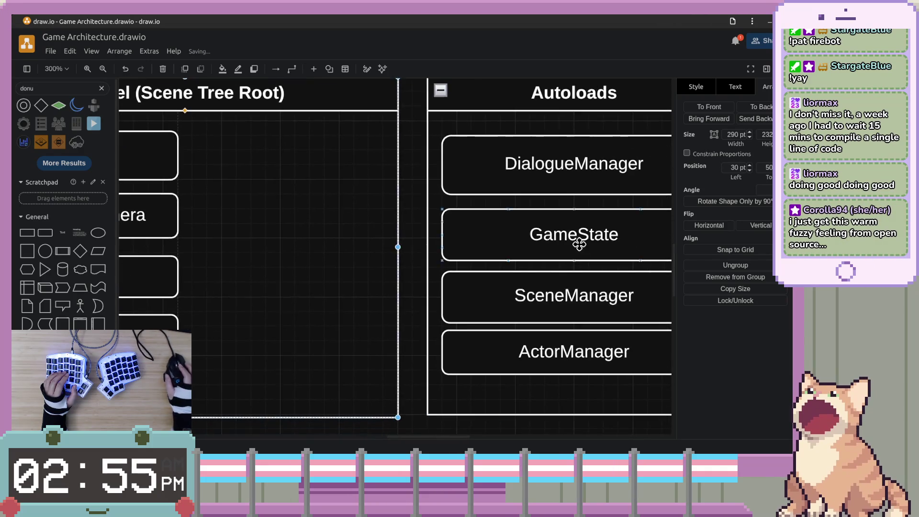
left_click(627, 218)
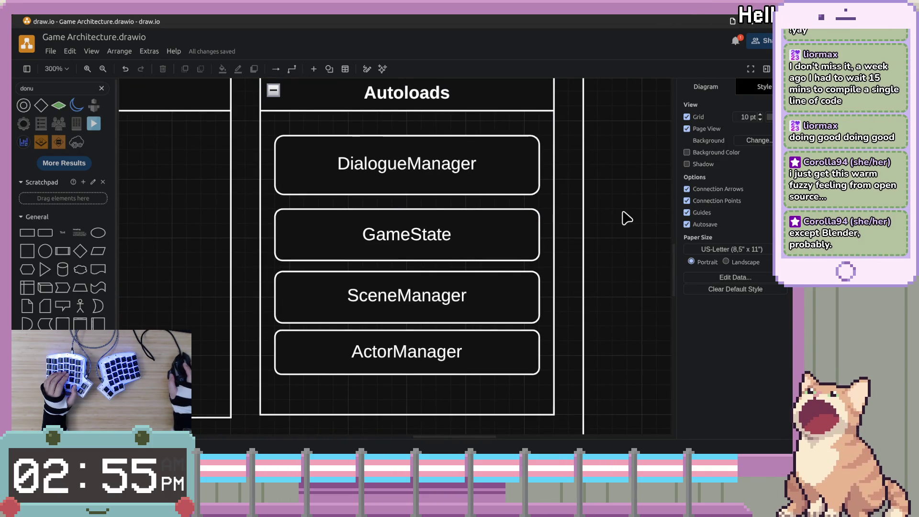
Move SceneManager and ActorManager together as a pair inside Autoloads.
scroll(389, 322, "down", 1)
scroll(389, 321, "left", 1)
left_click(529, 273)
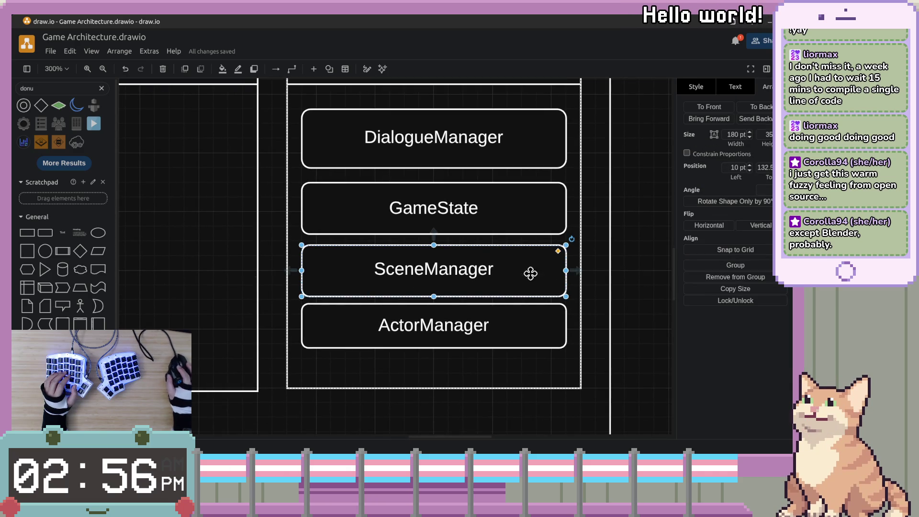
left_click(493, 330, "shift")
mouse_move(513, 288)
left_mouse_down()
mouse_move(515, 300)
mouse_move(510, 294)
left_mouse_up()
left_click(497, 225)
left_click(488, 149)
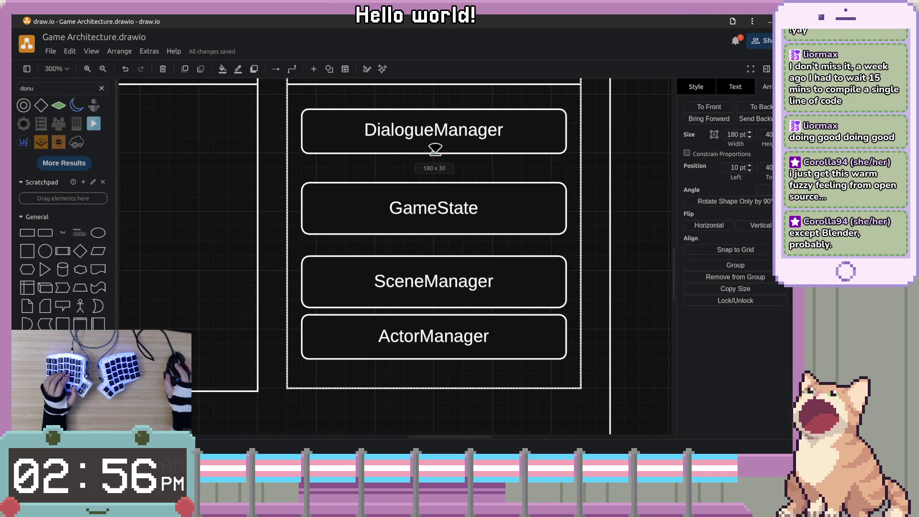
Set GameState and DialogueManager to 180 x 30 and move GameState up under DialogueManager.
scroll(616, 197, "up", 1)
left_click(616, 197)
left_click(450, 251)
mouse_move(437, 259)
left_mouse_down()
mouse_move(436, 267)
mouse_move(441, 244)
left_mouse_up()
left_click(484, 160)
left_click_drag(437, 187, 437, 176)
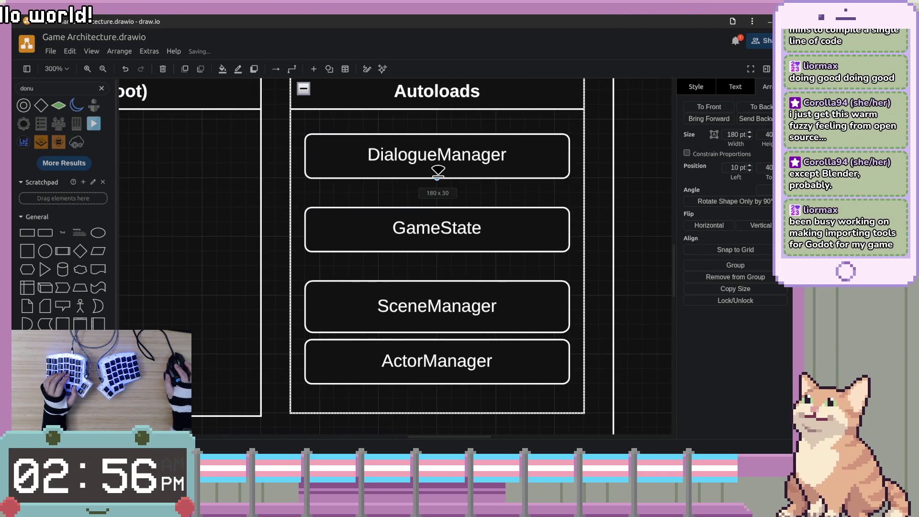
left_click(481, 221)
left_click_drag(471, 242, 476, 229)
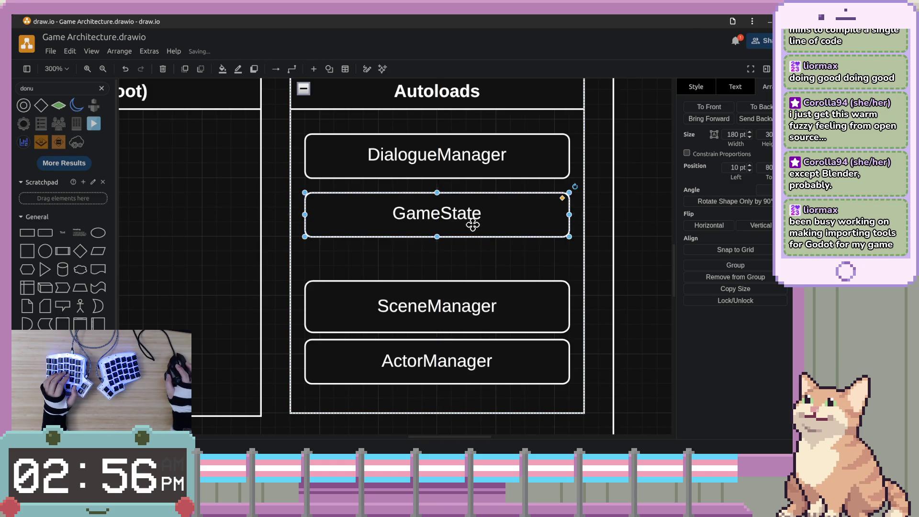
left_click(561, 229)
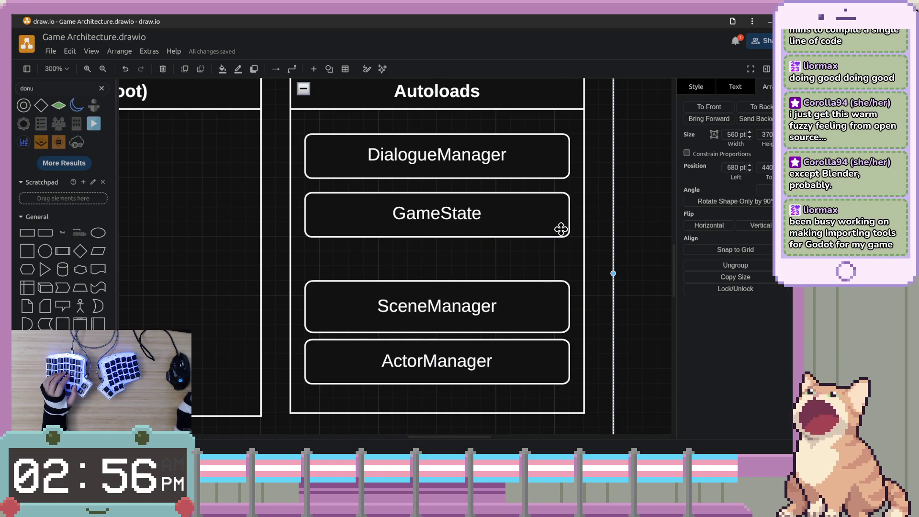
left_click(635, 228)
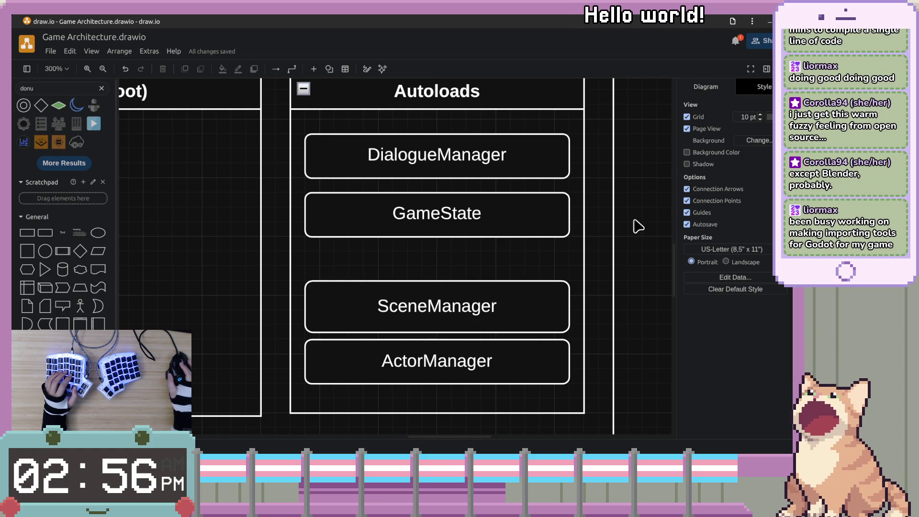
Set SceneManager's height to 30 and stack it and ActorManager evenly under GameState.
left_click_drag(537, 316, 536, 287)
left_click_drag(436, 301, 437, 292)
mouse_move(479, 364)
left_mouse_down()
mouse_move(480, 340)
mouse_move(486, 346)
left_mouse_up()
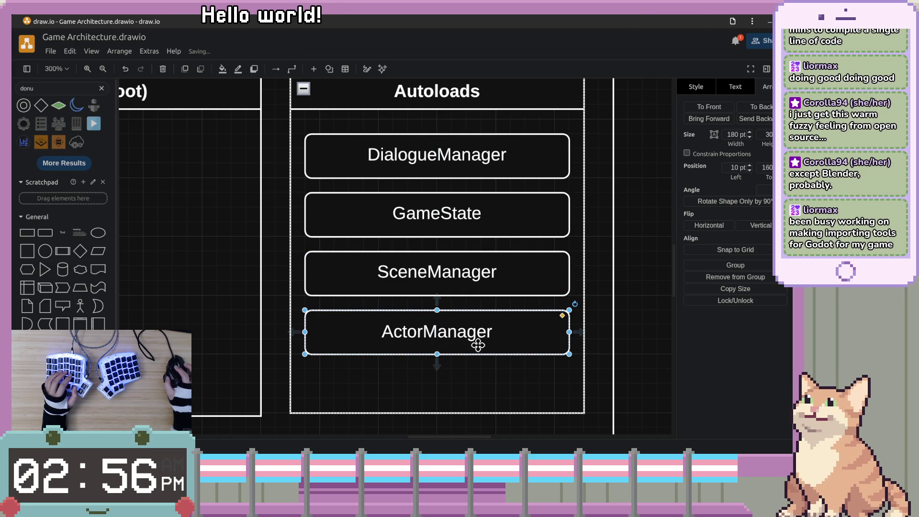
left_click(636, 303)
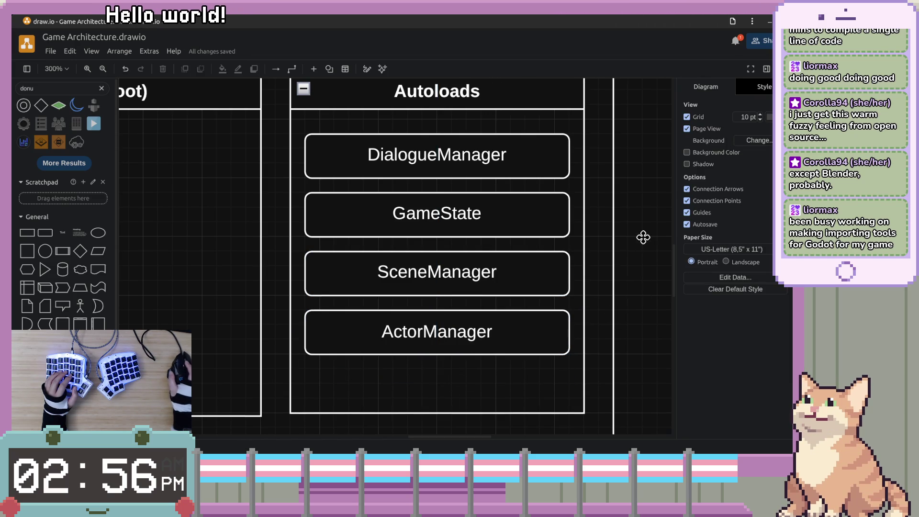
scroll(646, 283, "up", 2)
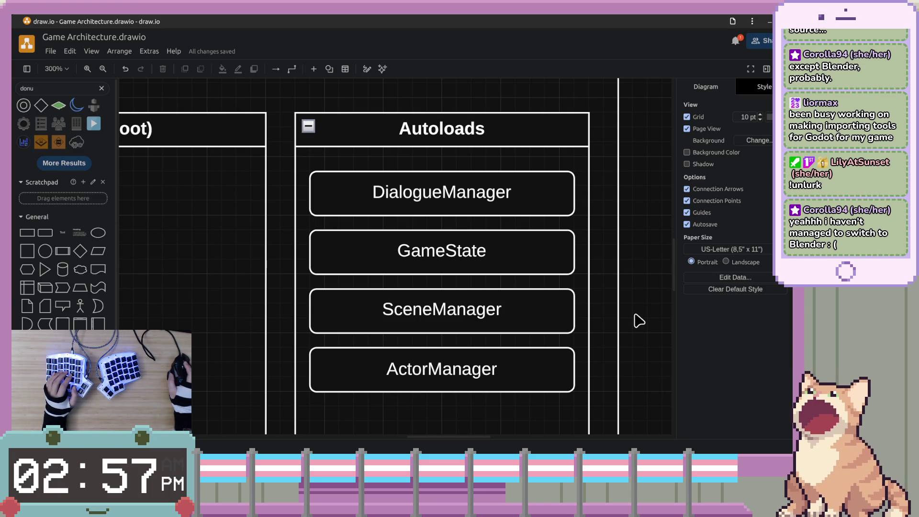
Pull the Autoloads container's bottom edge up to shorten it.
scroll(623, 318, "down", 3)
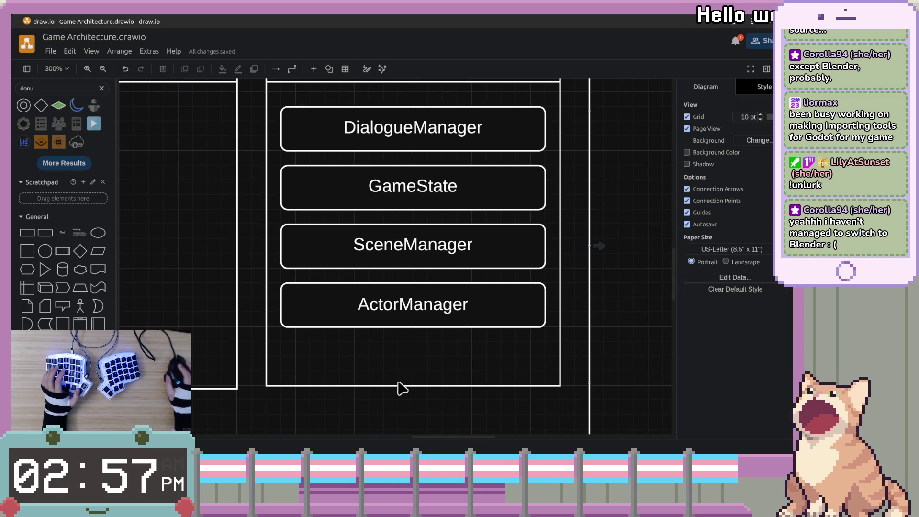
left_click(410, 386)
left_click_drag(413, 386, 423, 360)
scroll(567, 328, "up", 2)
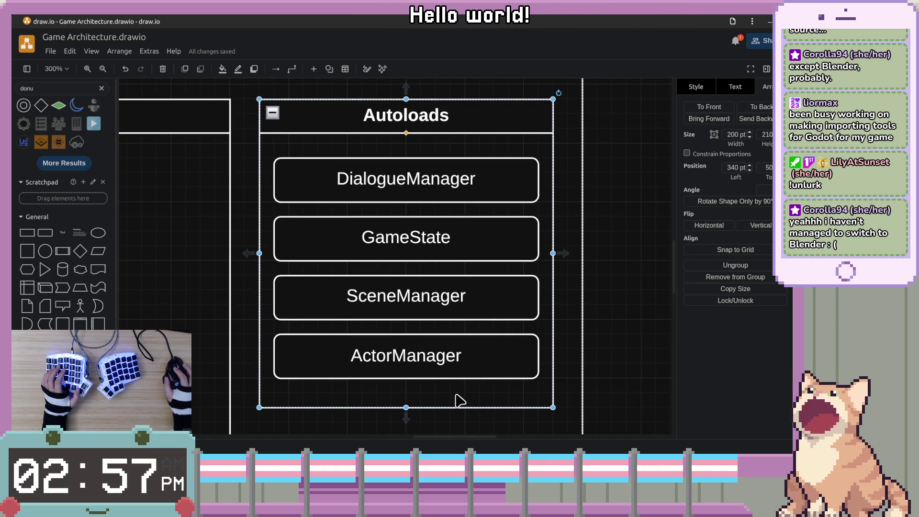
left_click(622, 361)
Adjust the Autoloads container's bottom edge until it measures 200 x 210.
scroll(621, 364, "down", 1)
left_click(525, 374)
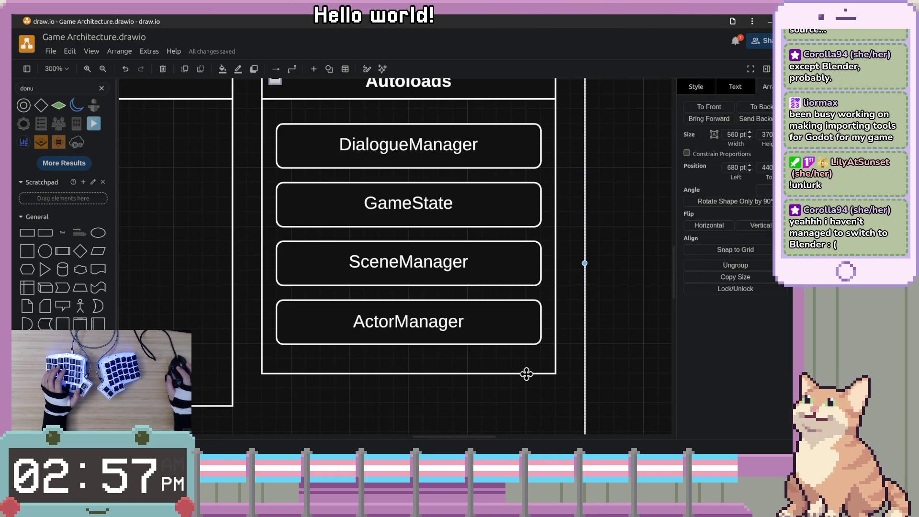
left_click(401, 373)
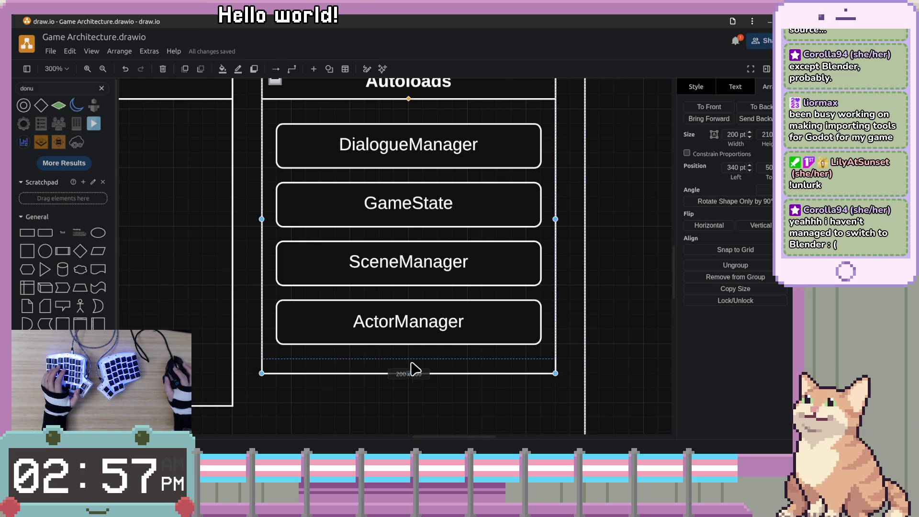
left_click_drag(412, 372, 411, 358)
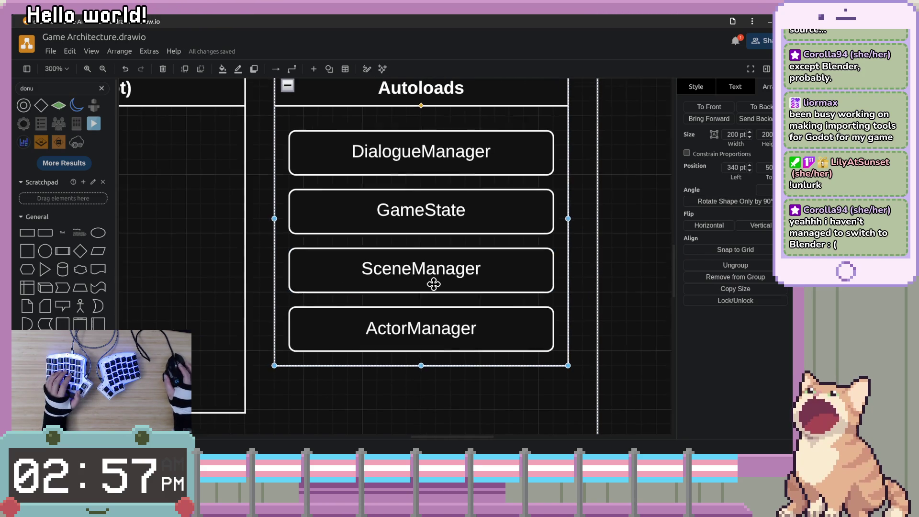
left_click(639, 287)
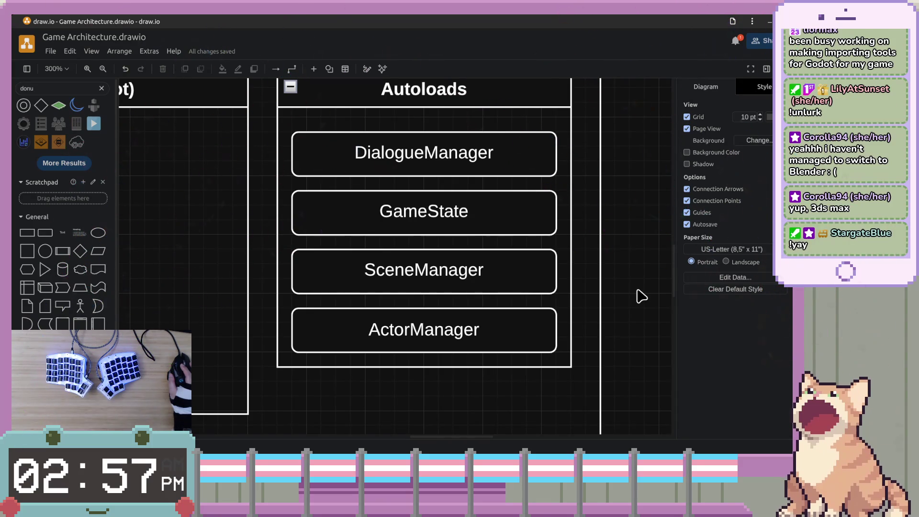
left_click(450, 366)
left_click_drag(424, 367, 421, 374)
left_click(636, 345)
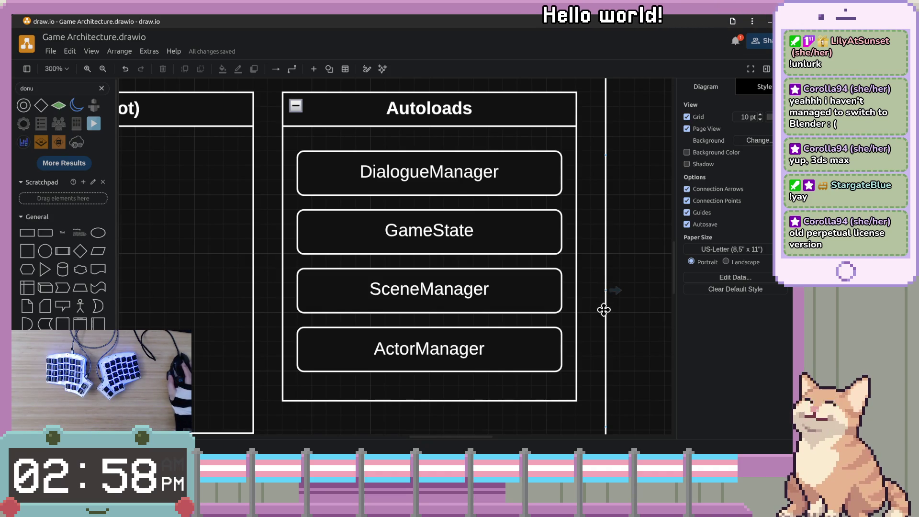
mouse_move(635, 277)
left_mouse_down()
mouse_move(623, 292)
mouse_move(559, 301)
left_mouse_up()
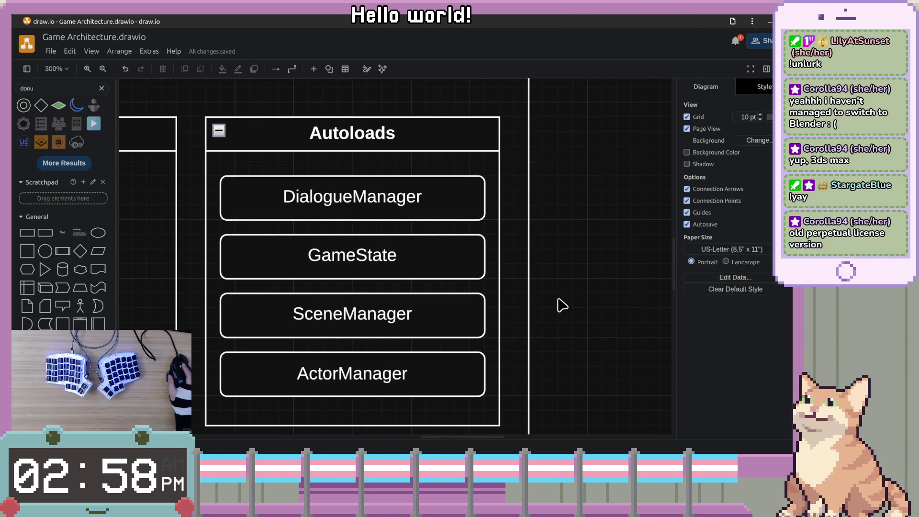
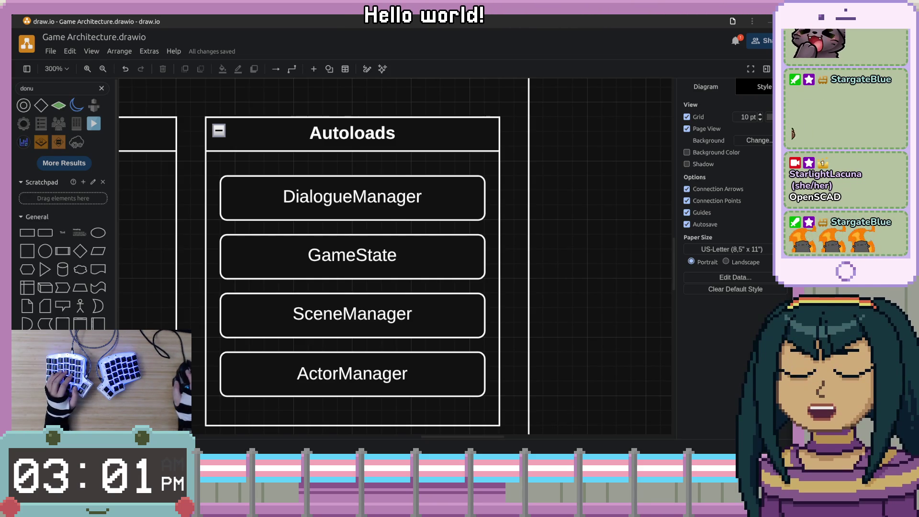
Look over the diagram, selecting and then deselecting the outer game container.
scroll(585, 365, "down", 2)
scroll(301, 354, "up", 2)
scroll(302, 355, "left", 8)
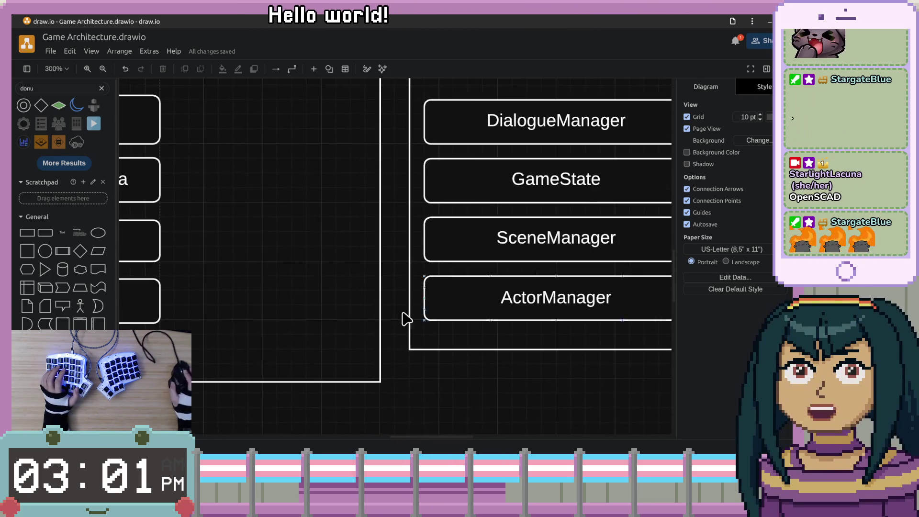
left_click(249, 225)
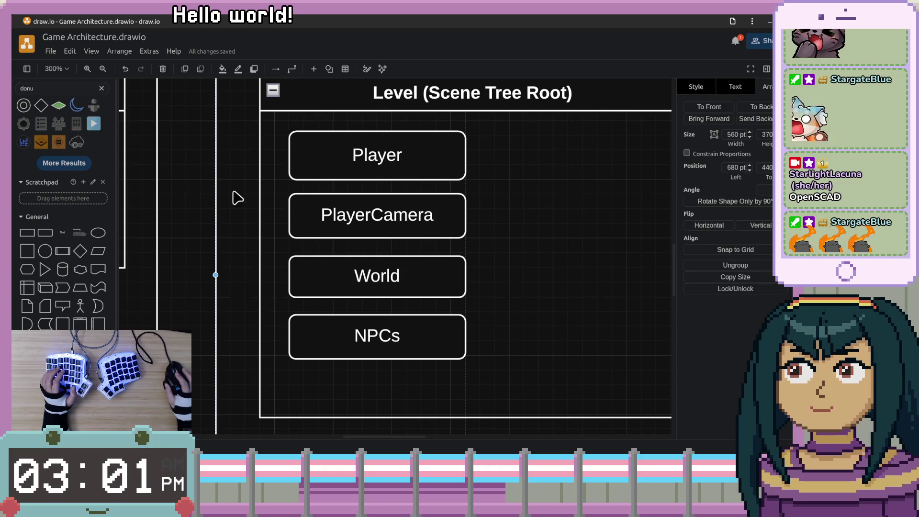
scroll(353, 254, "right", 3)
scroll(353, 254, "up", 1)
scroll(369, 174, "left", 4)
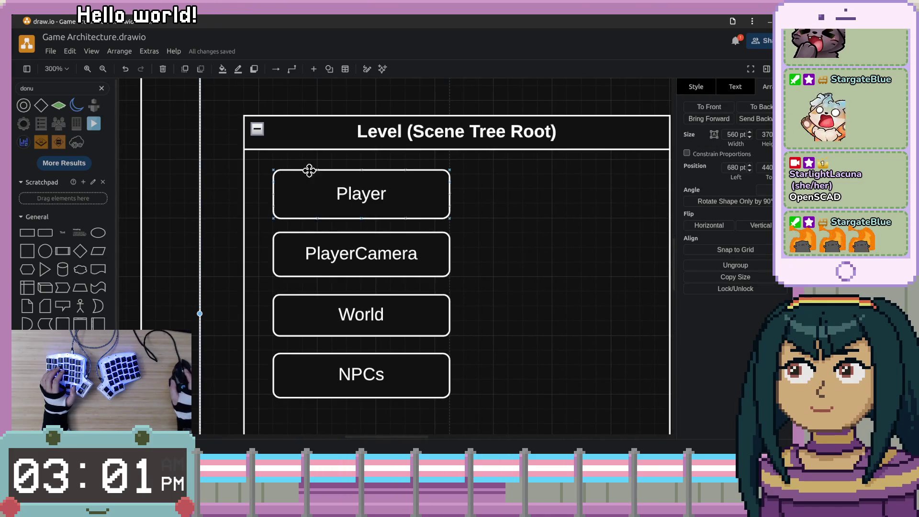
left_click(159, 162)
scroll(535, 251, "right", 2)
Shift the Level (Scene Tree Root) container slightly up and left.
left_click(345, 199)
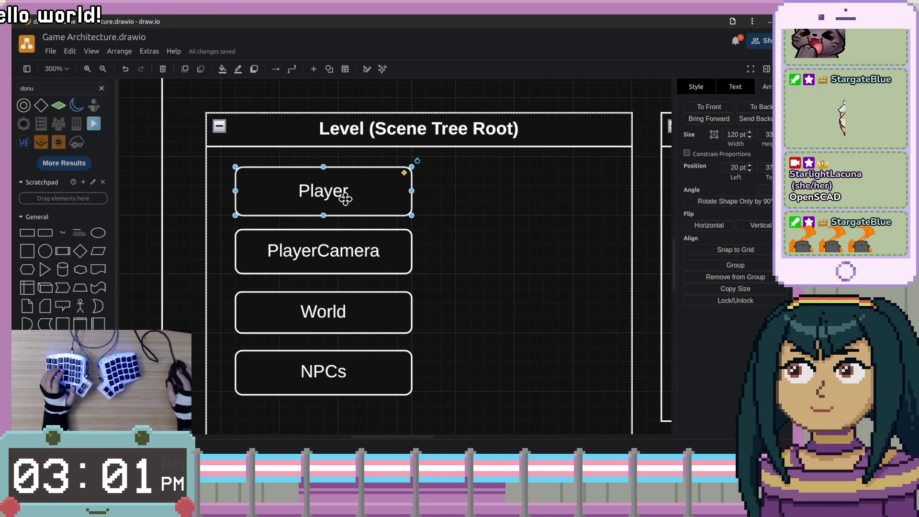
scroll(503, 263, "up", 2)
scroll(503, 263, "right", 2)
scroll(550, 259, "left", 2)
left_click(608, 183)
mouse_move(597, 192)
left_mouse_down()
mouse_move(585, 197)
mouse_move(585, 178)
left_mouse_up()
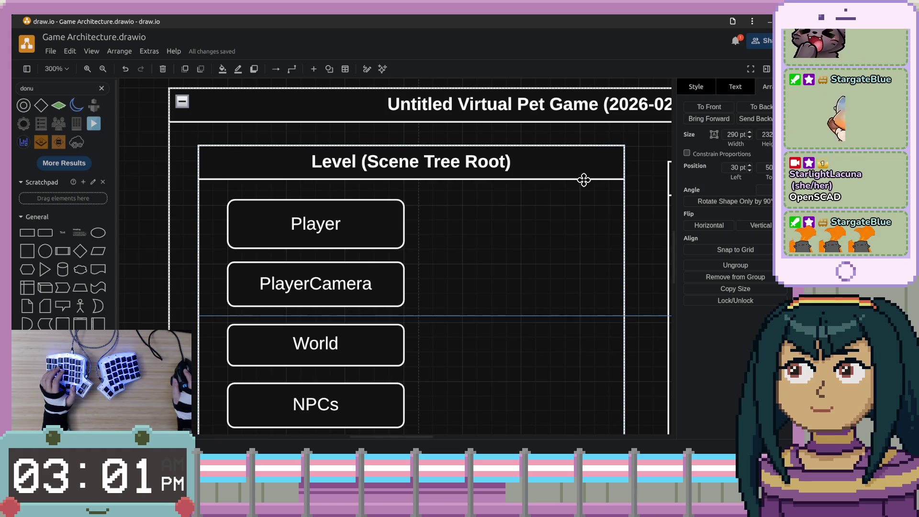
key("ctrl+z")
key("ctrl+shift+z")
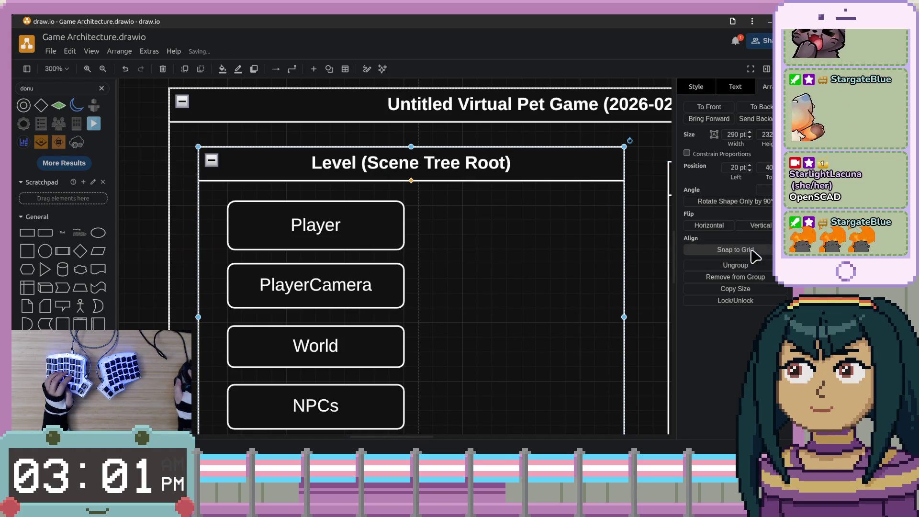
Move the Player box down so it sits just above PlayerCamera.
scroll(437, 252, "right", 4)
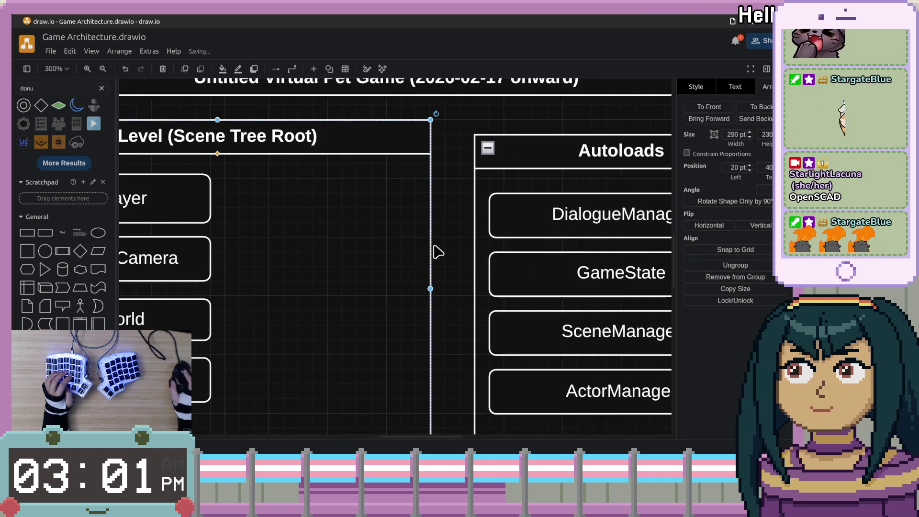
left_click(532, 154)
scroll(541, 244, "left", 3)
left_click(361, 170)
left_click_drag(355, 177, 361, 188)
Snap the Player, PlayerCamera, World and NPCs boxes to the grid.
left_click(710, 251)
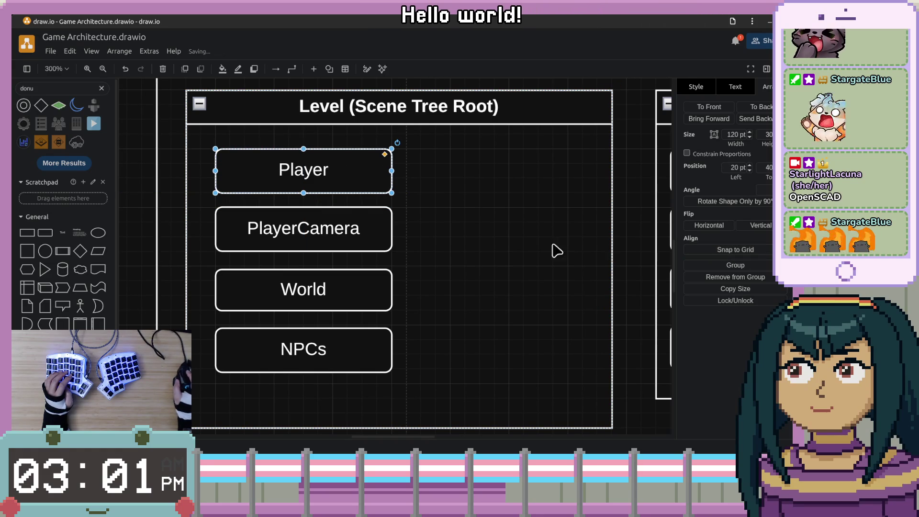
left_click(345, 226)
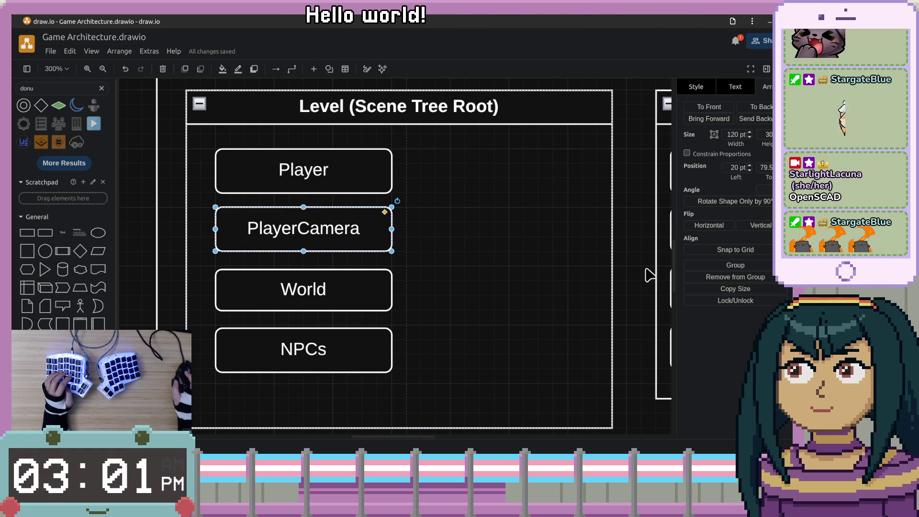
left_click(706, 251)
left_click(353, 300)
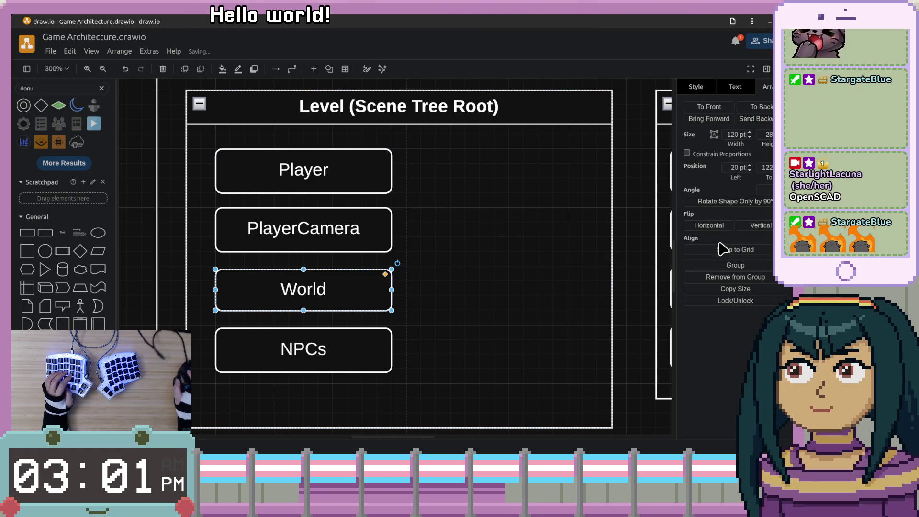
left_click(707, 250)
left_click(366, 350)
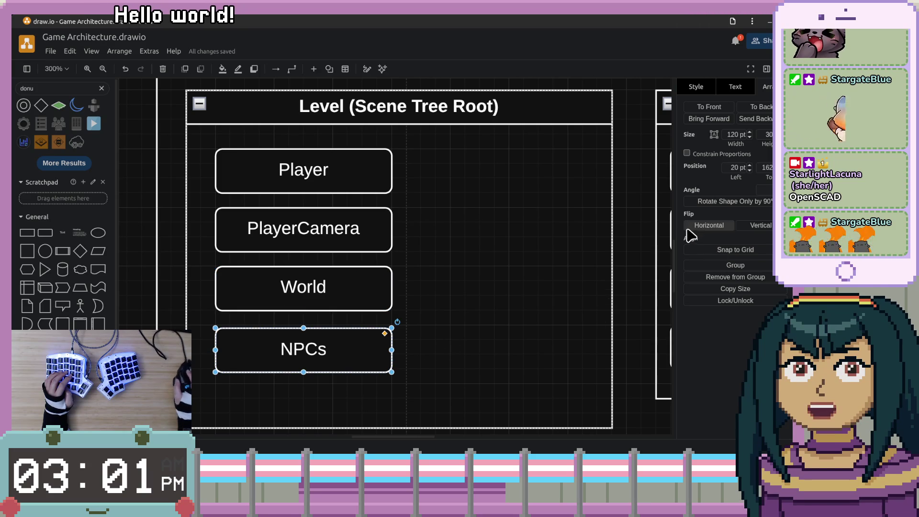
left_click(707, 253)
Select the whole Level container.
scroll(455, 326, "right", 4)
scroll(455, 326, "down", 1)
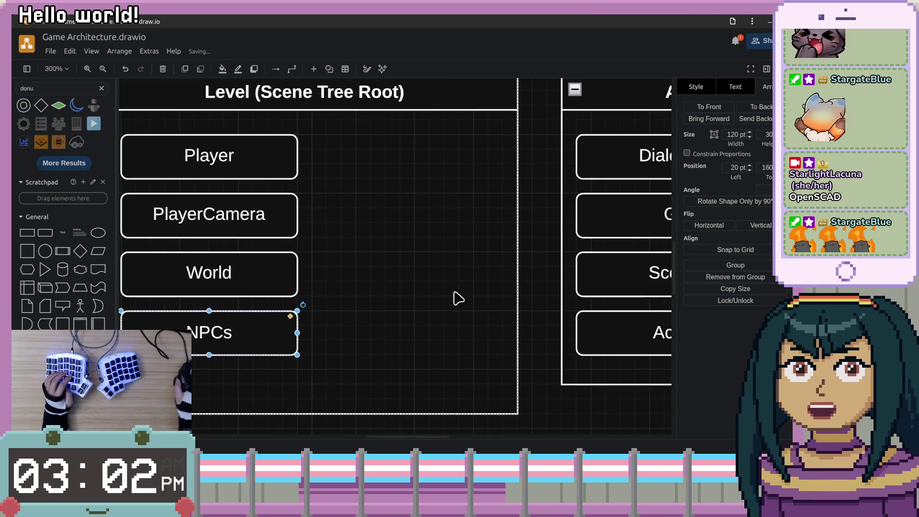
left_click(532, 282)
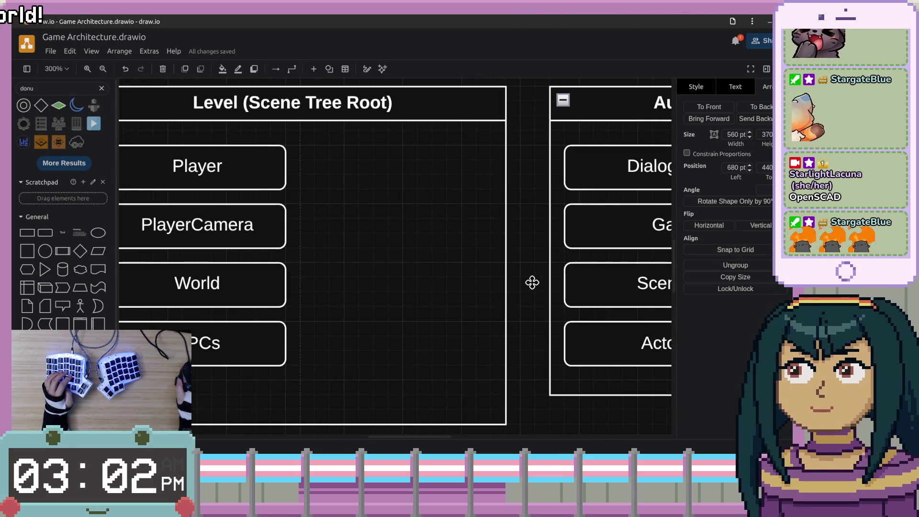
mouse_move(229, 304)
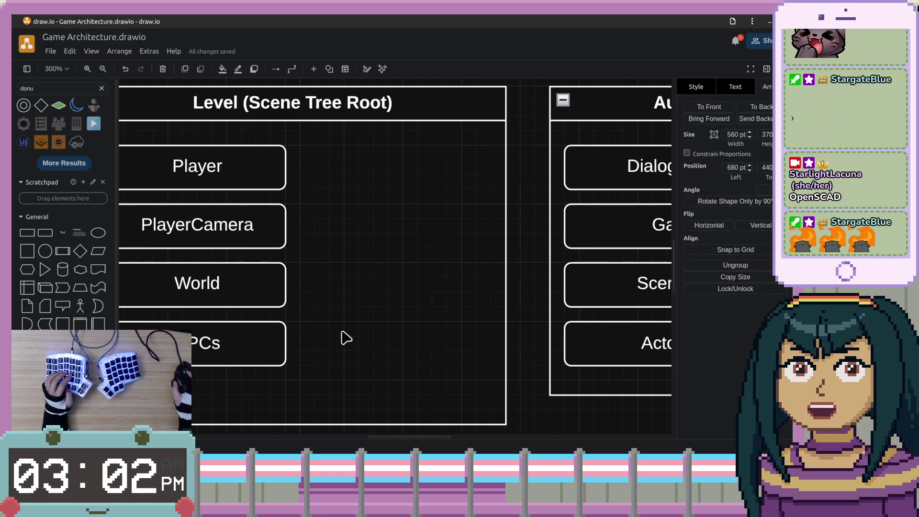
Narrow the Level (Scene Tree Root) container so it just fits its four boxes.
scroll(408, 226, "down", 1)
left_click_drag(408, 226, 470, 232)
mouse_move(526, 275)
left_mouse_down()
mouse_move(456, 274)
mouse_move(441, 259)
mouse_move(353, 262)
left_mouse_up()
scroll(465, 268, "down", 2)
left_click(463, 241)
left_click(483, 326)
Step the selection to Autoloads and the outer container, then undo an accidental shift.
key("Tab")
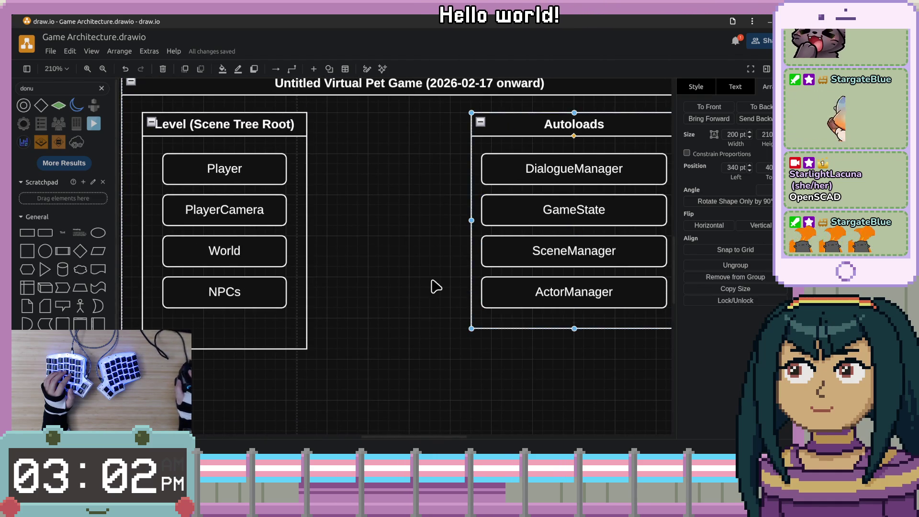
key("shift+Tab")
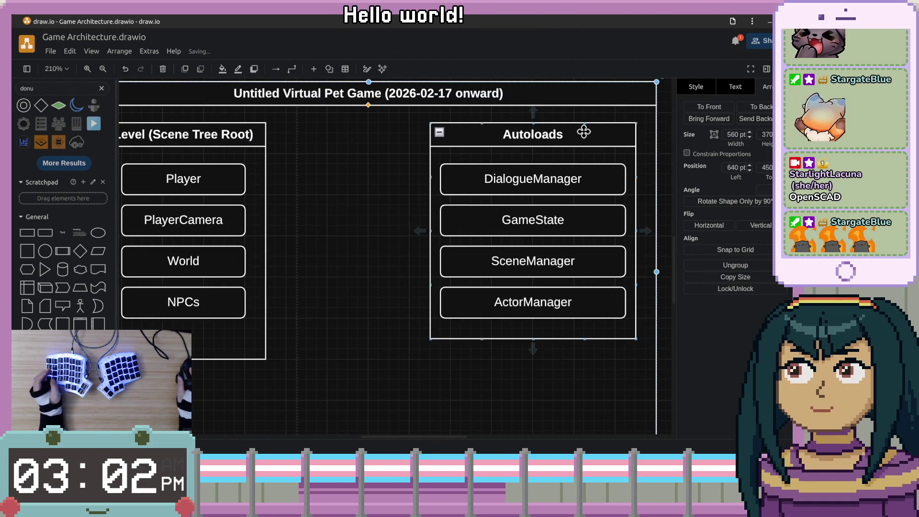
key("ctrl+z")
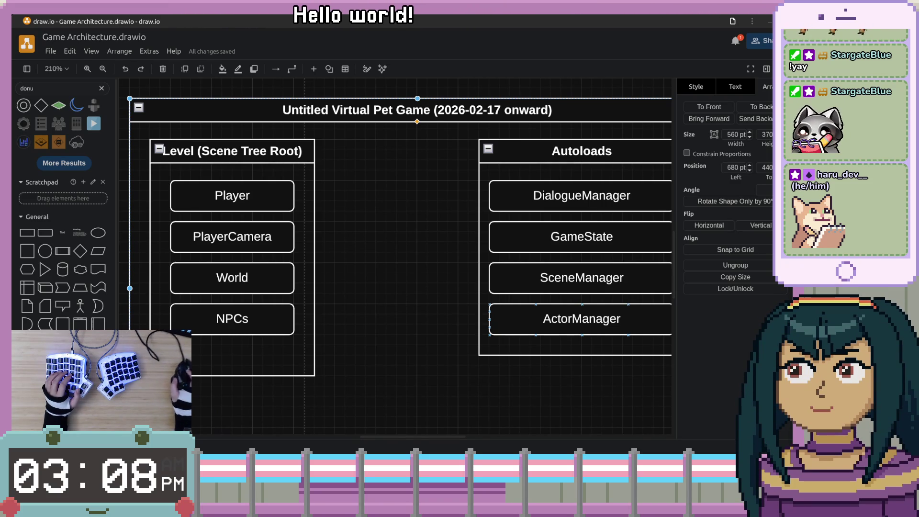
Switch to the wiki battle card list, jump to the next 'ice' match, and move the window up-left.
key("ctrl+f")
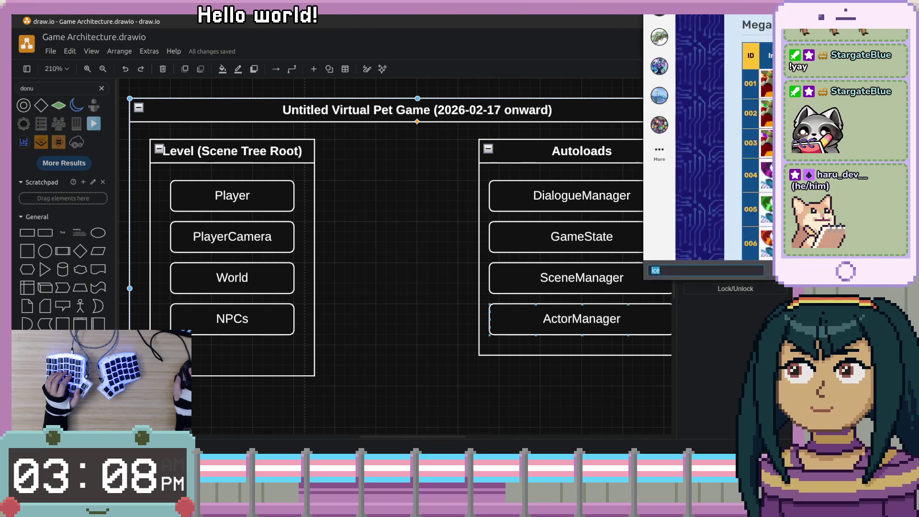
key("Escape")
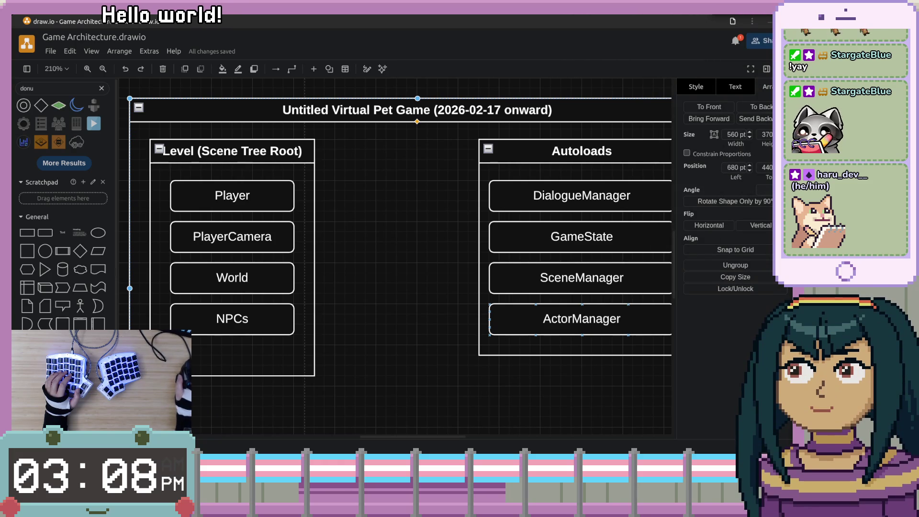
key("alt+Tab")
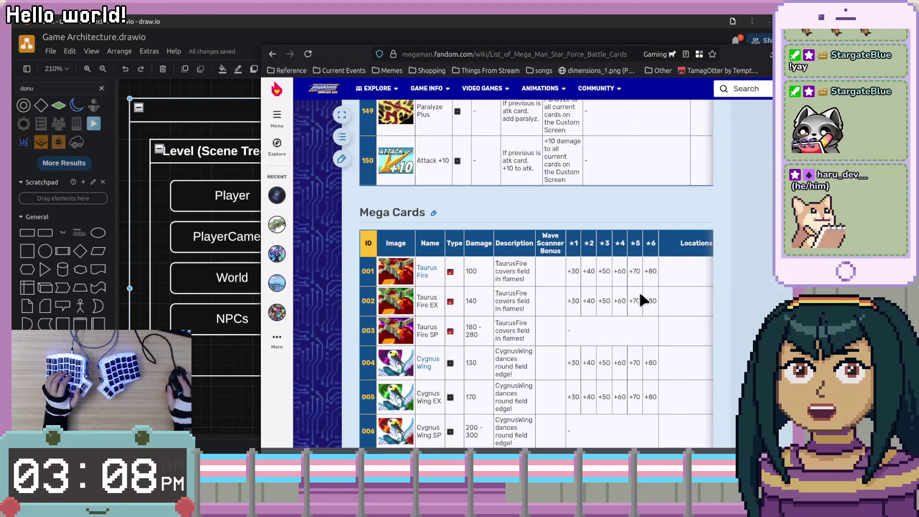
scroll(536, 273, "down", 5)
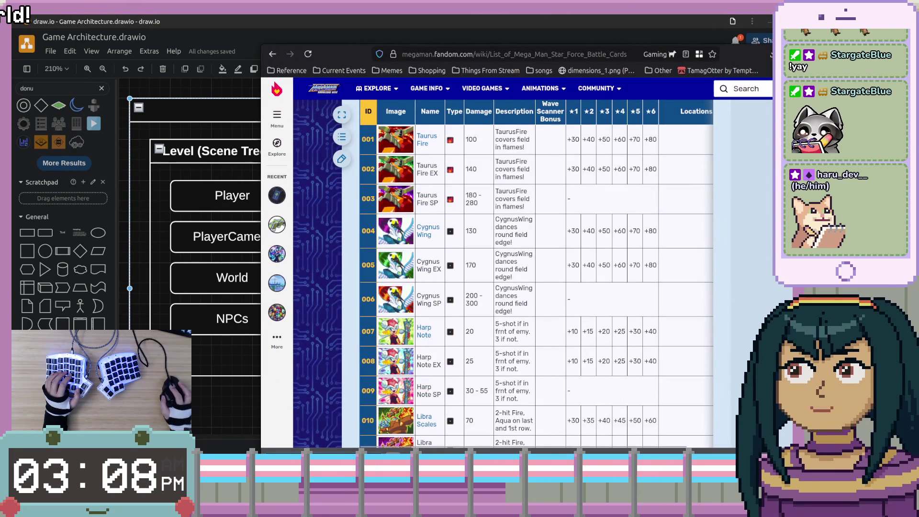
key("Return")
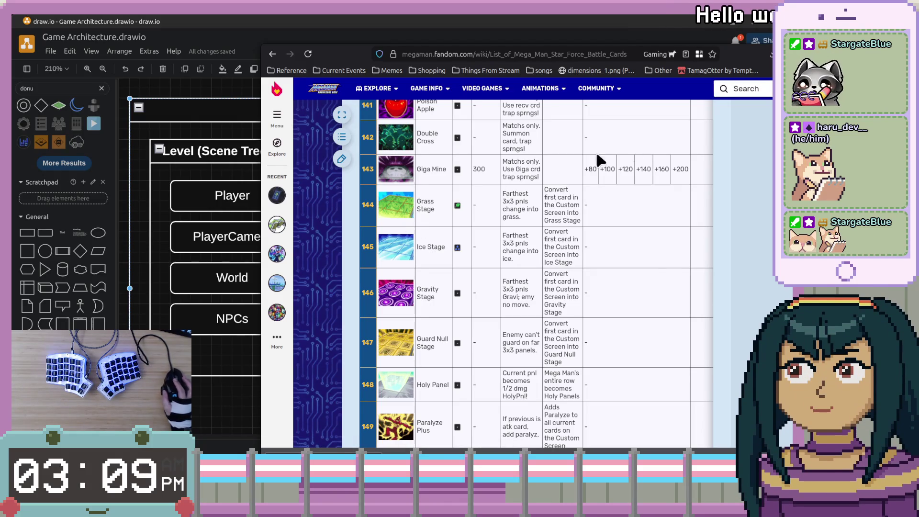
mouse_move(321, 71)
left_mouse_down()
mouse_move(321, 58)
mouse_move(306, 57)
left_mouse_up()
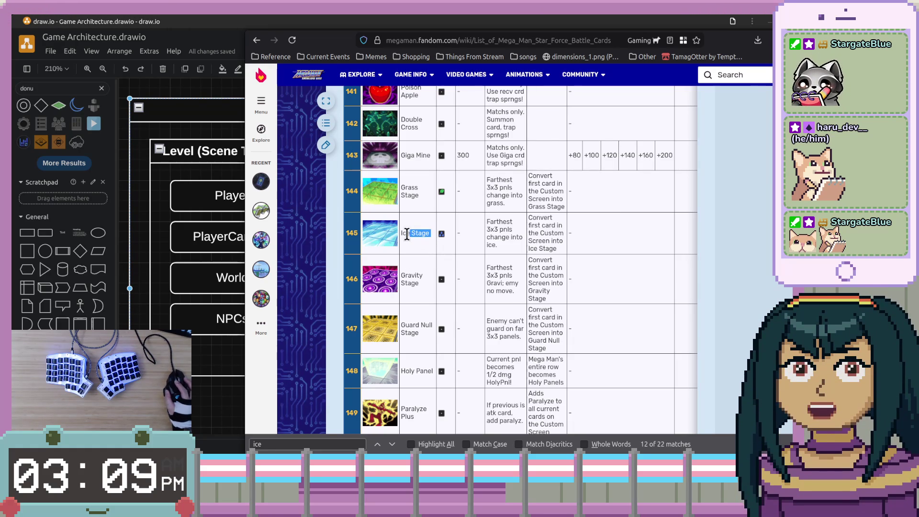
Select the Ice Stage card name, close the popup, scroll the table, and move the browser aside.
left_click_drag(407, 234, 402, 234)
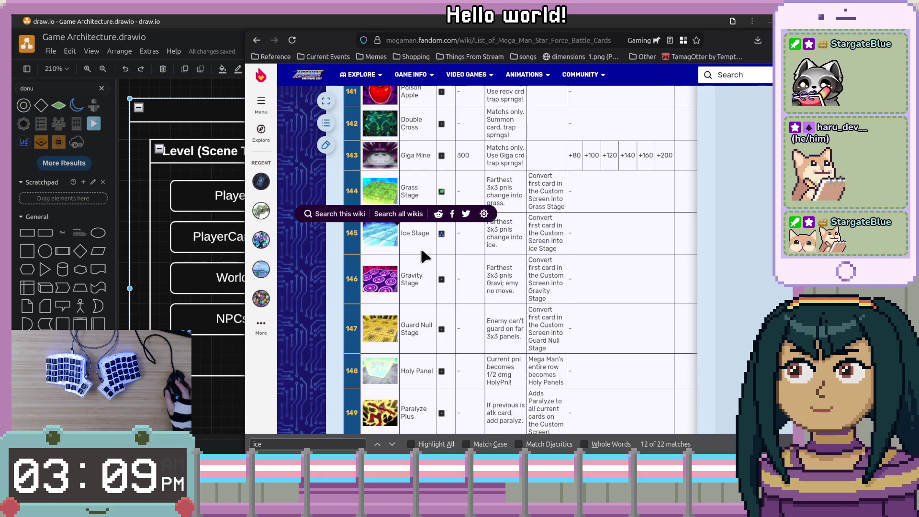
left_click(420, 246)
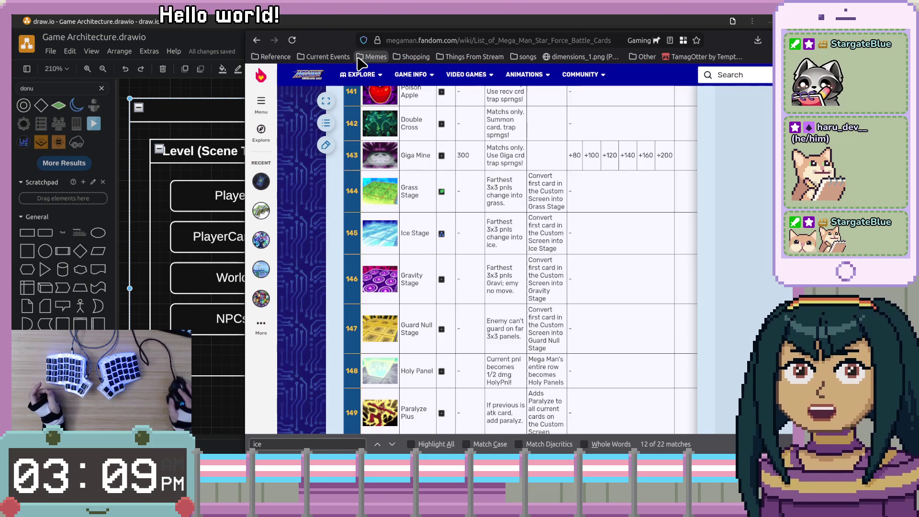
scroll(613, 216, "up", 1)
scroll(610, 211, "up", 2)
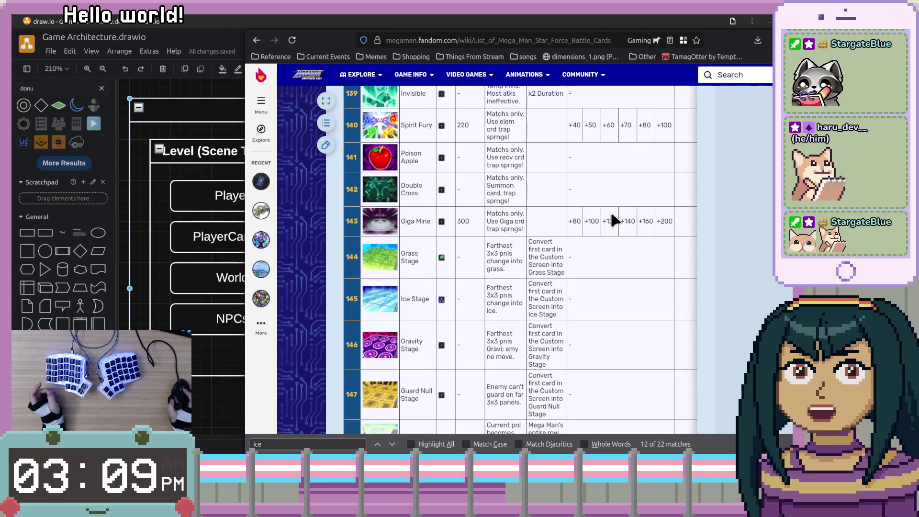
scroll(608, 214, "down", 2)
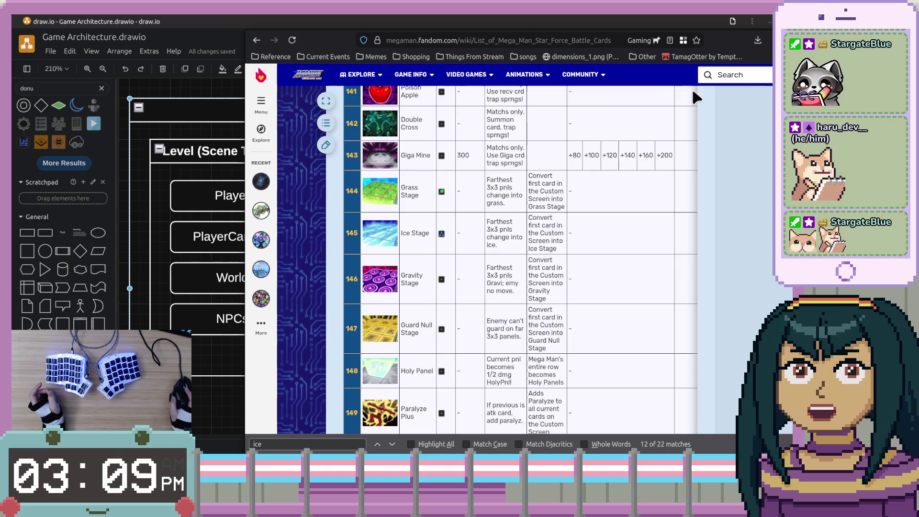
left_click_drag(720, 50, 918, 52)
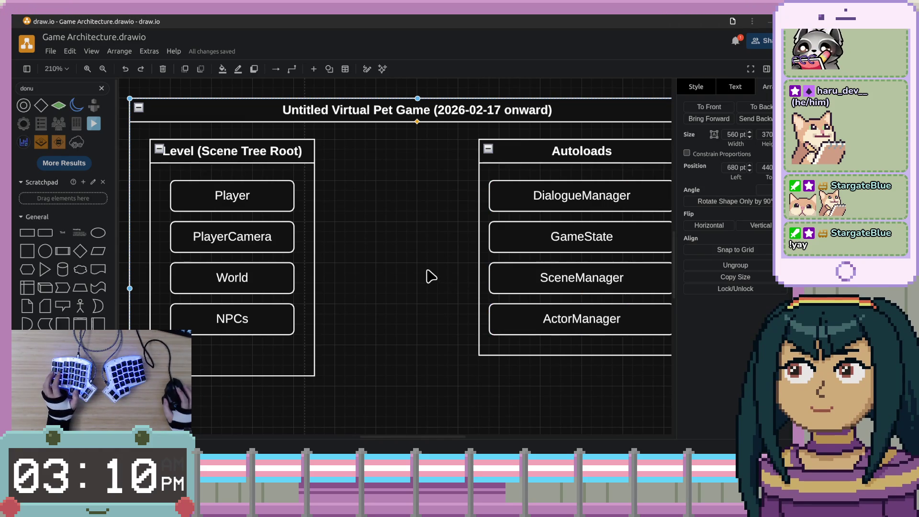
scroll(428, 275, "down", 2, "ctrl")
left_click_drag(511, 351, 506, 300)
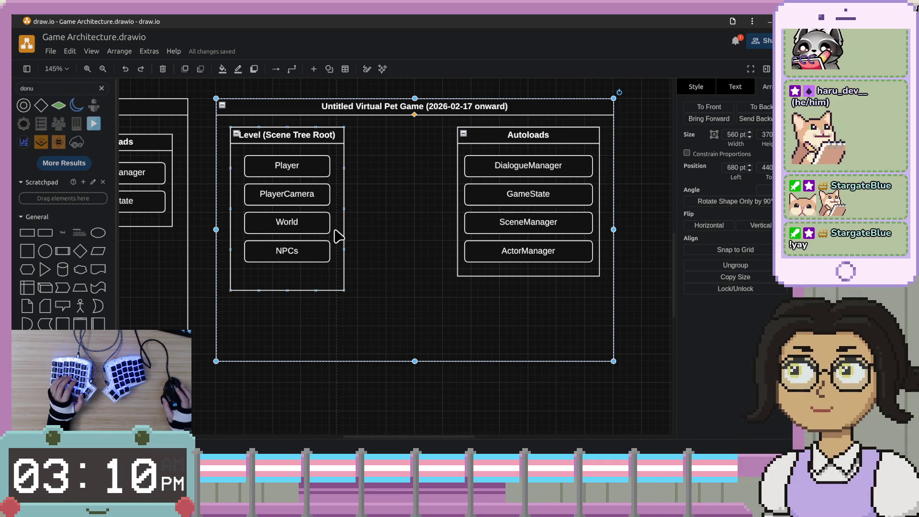
left_click(504, 276)
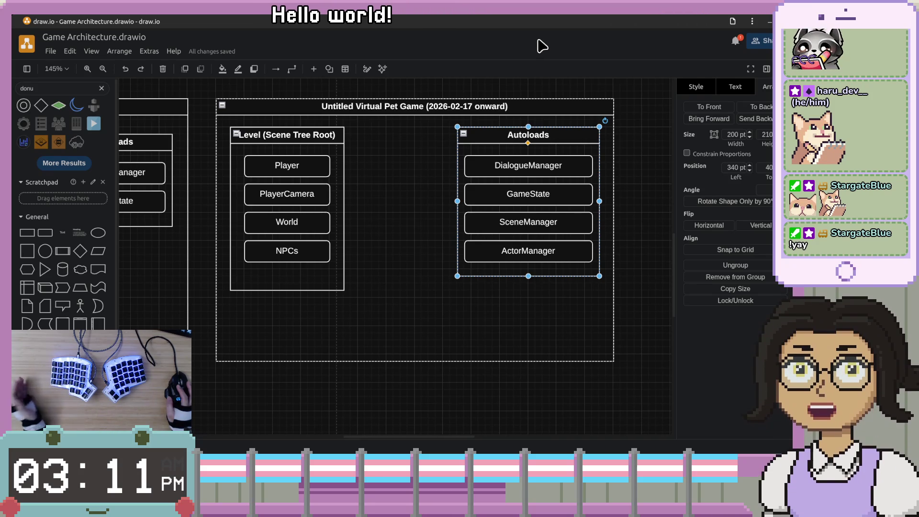
Shift the manager boxes left and select DialogueManager together with GameState.
left_click_drag(457, 201, 443, 201)
left_click(567, 166)
left_click(567, 191, "shift")
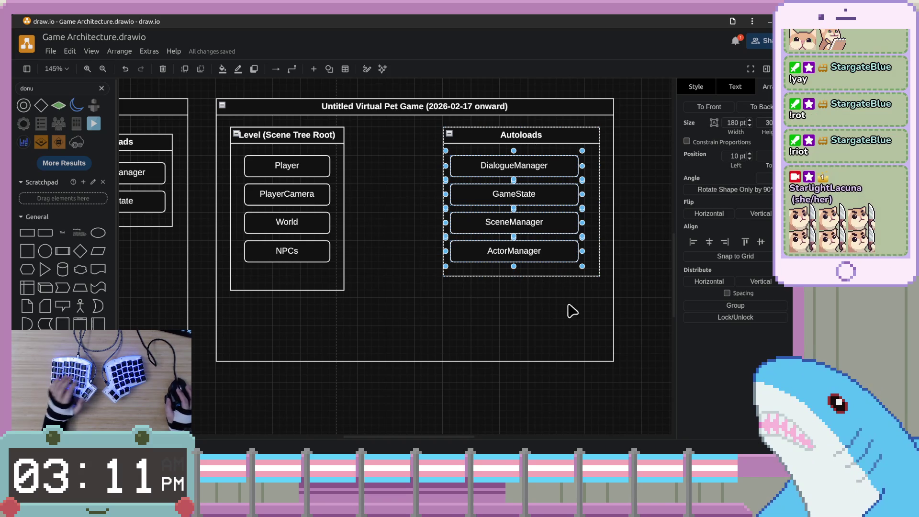
Select the four manager boxes and shift them slightly right.
left_click(626, 228)
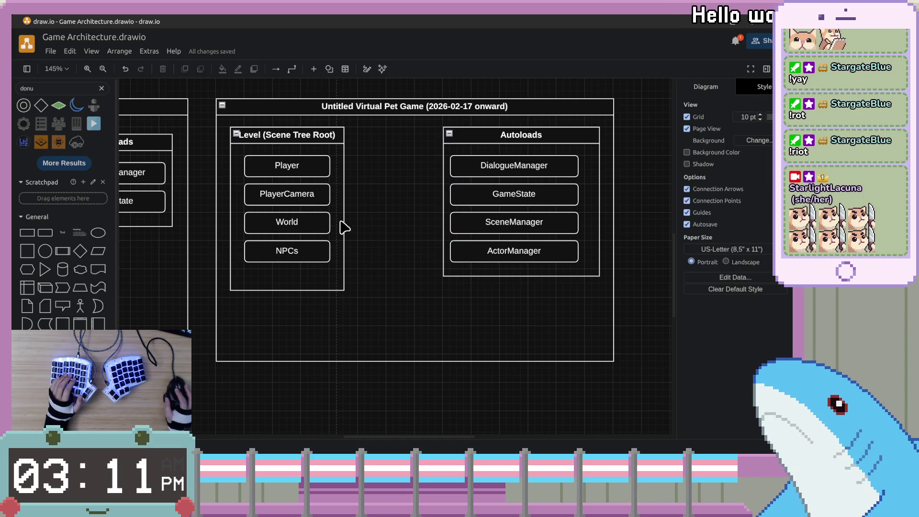
left_click(534, 164)
left_click(533, 193, "shift")
left_click(534, 222, "shift")
left_click(535, 254, "shift")
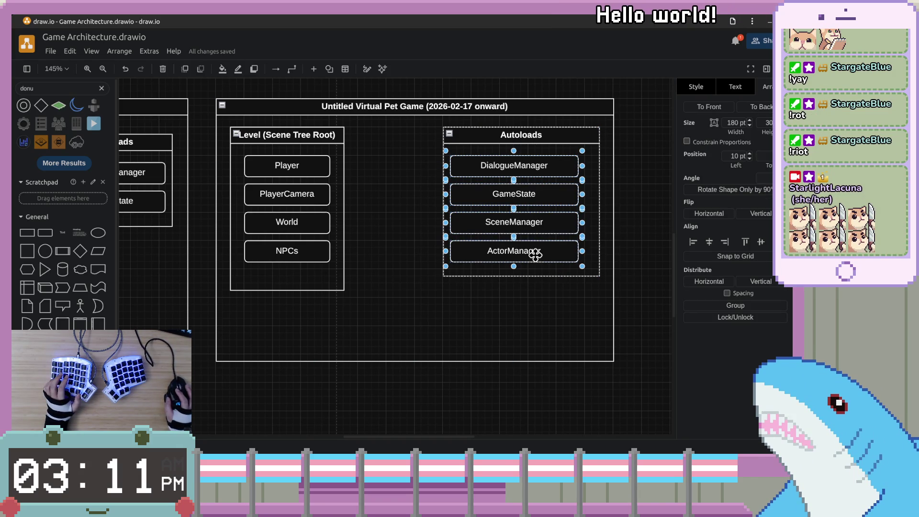
left_click_drag(536, 254, 540, 269)
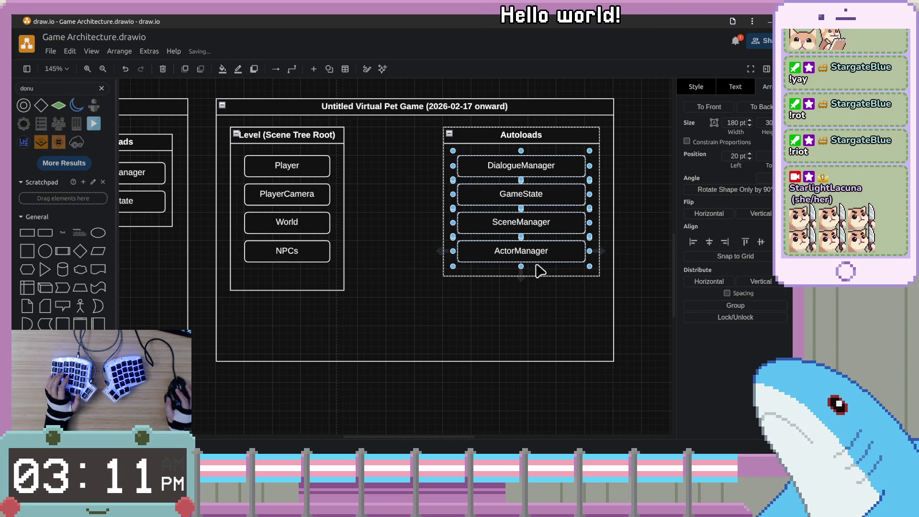
Select the outer Untitled Virtual Pet Game container and pan around to check the layout.
left_click(470, 329)
scroll(446, 272, "up", 3)
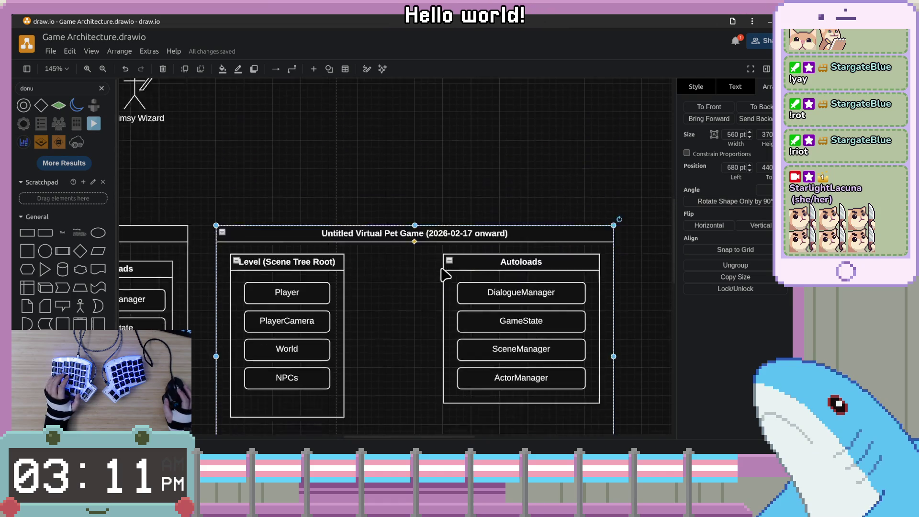
scroll(467, 301, "down", 2)
scroll(462, 307, "left", 4)
scroll(460, 307, "right", 4)
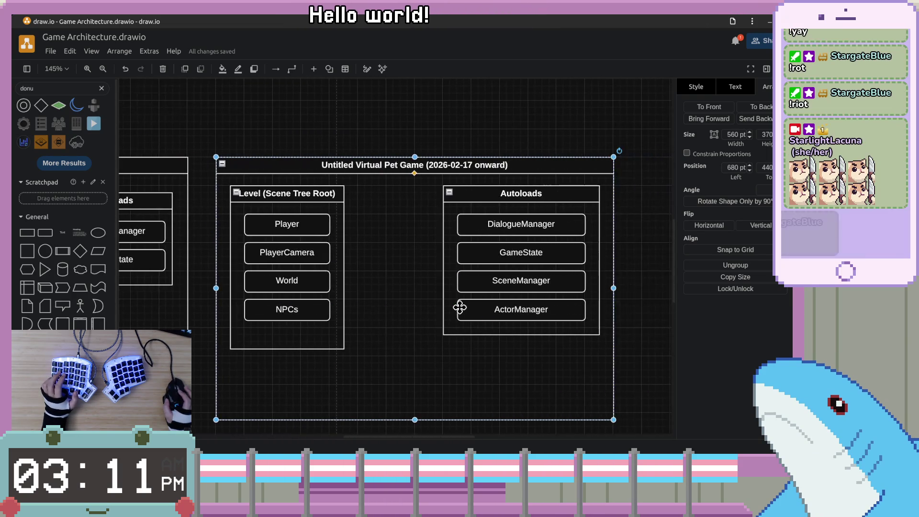
scroll(444, 305, "up", 4)
left_click(443, 306)
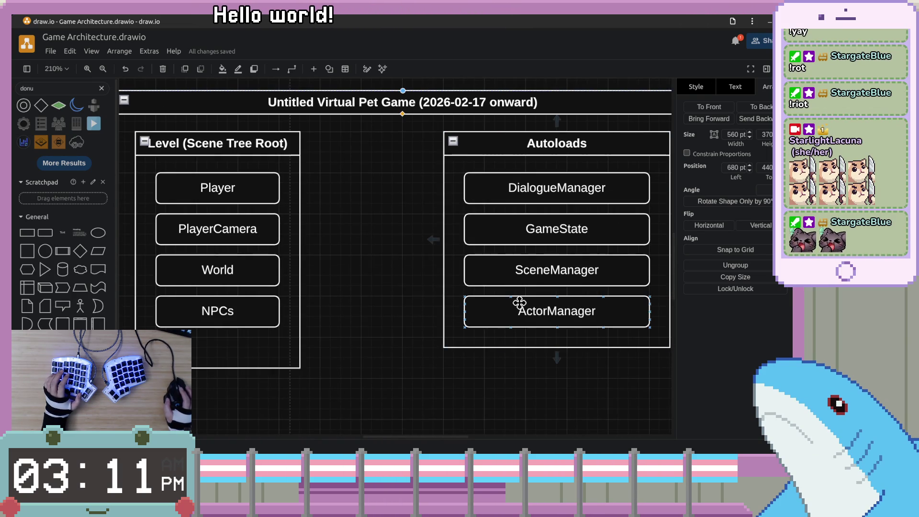
left_click_drag(554, 214, 521, 254)
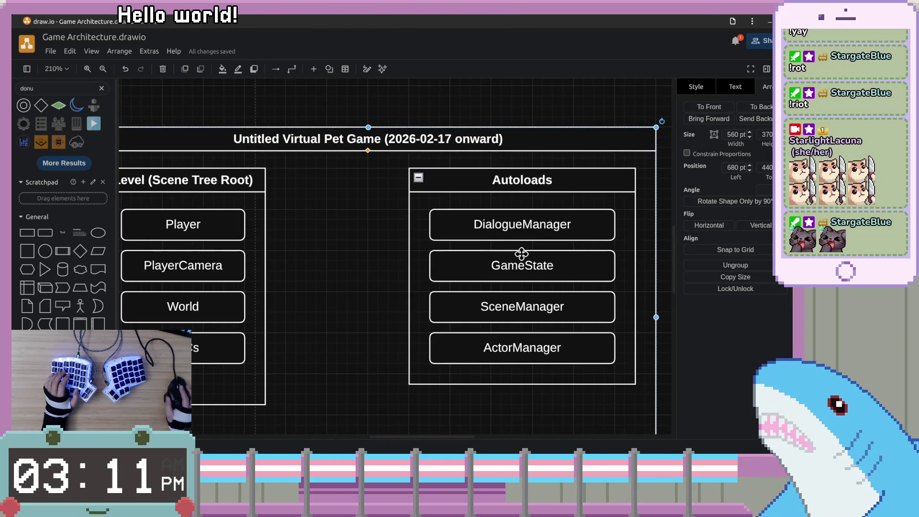
scroll(470, 312, "down", 2)
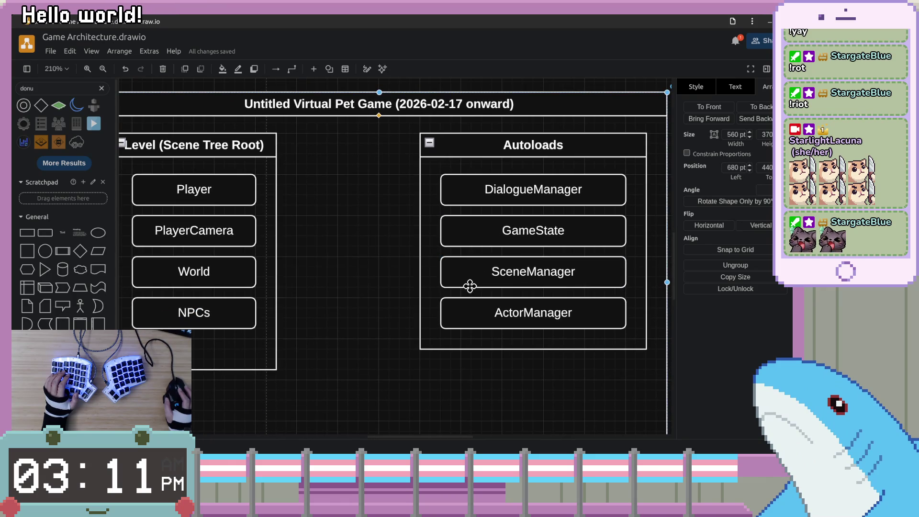
scroll(336, 288, "left", 2)
scroll(364, 289, "right", 3)
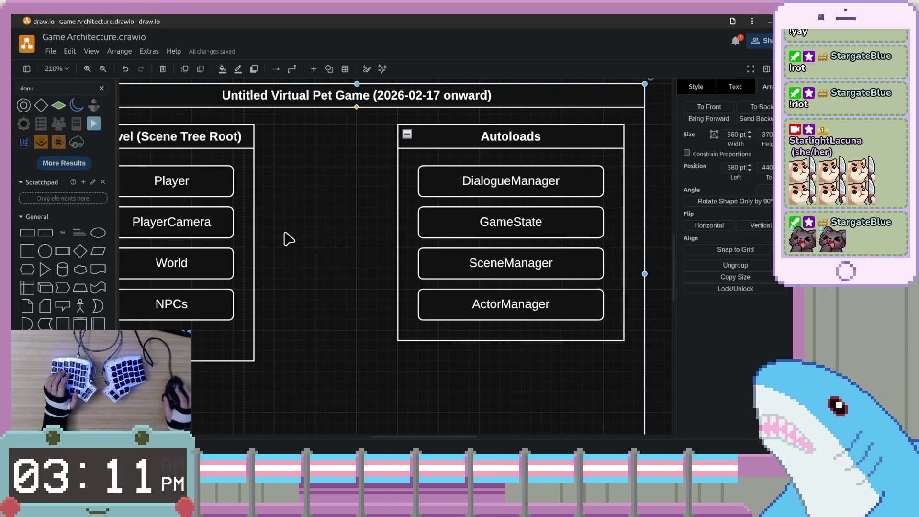
Adjust the outer container so it closely encloses the Level and Autoloads containers.
left_click_drag(294, 230, 325, 220)
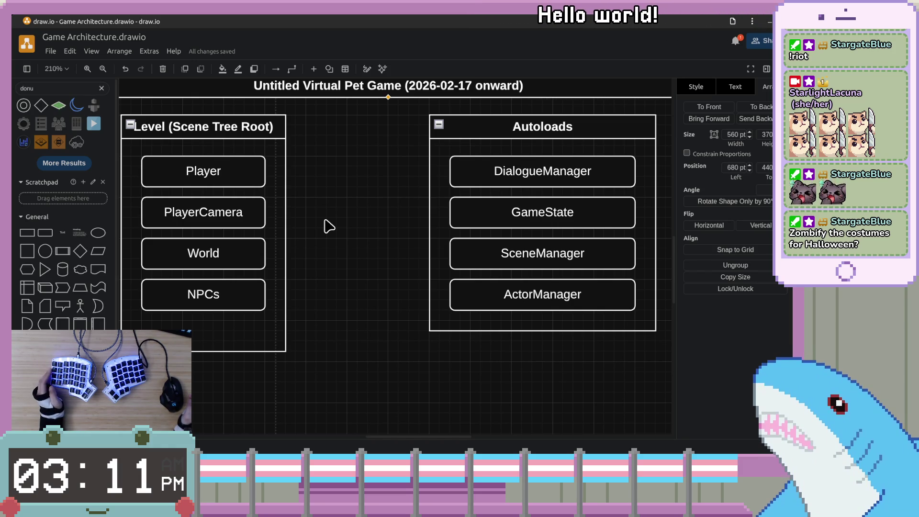
mouse_move(343, 236)
left_mouse_down()
mouse_move(394, 237)
mouse_move(311, 241)
left_mouse_up()
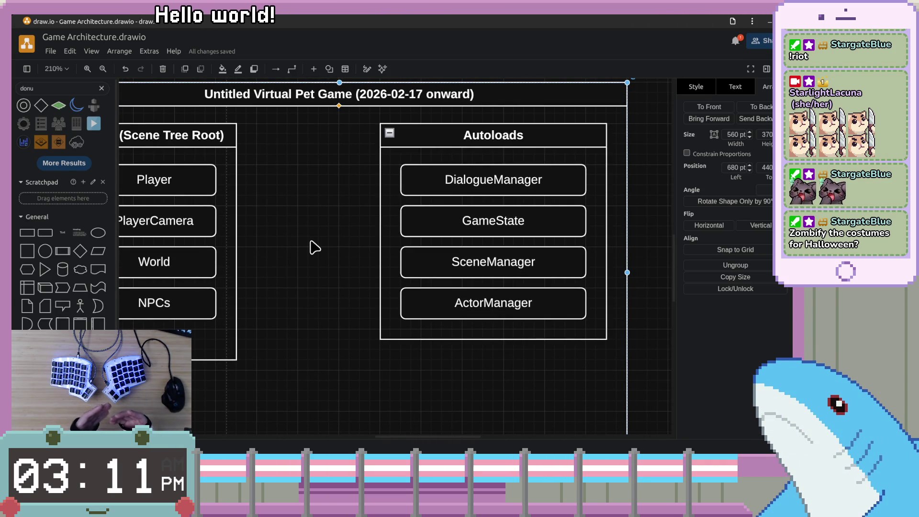
mouse_move(316, 228)
left_mouse_down()
mouse_move(410, 219)
mouse_move(309, 232)
left_mouse_up()
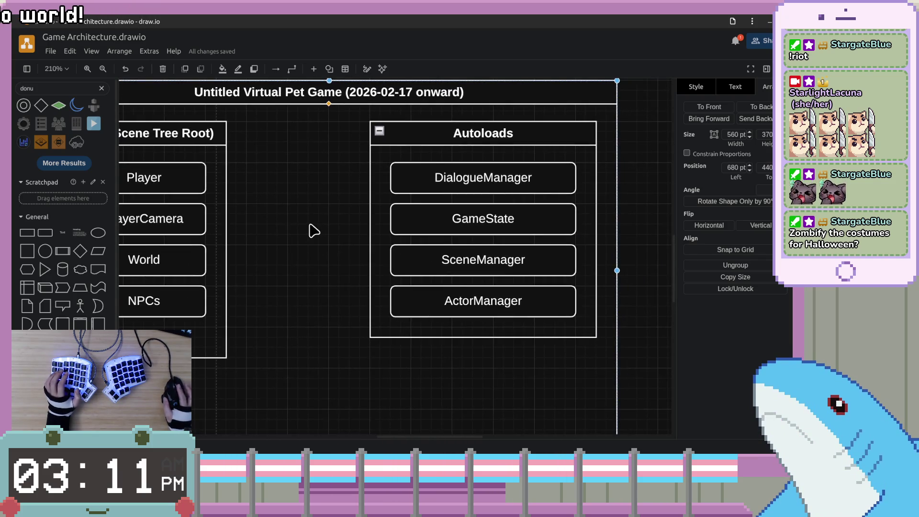
scroll(314, 231, "down", 2, "ctrl")
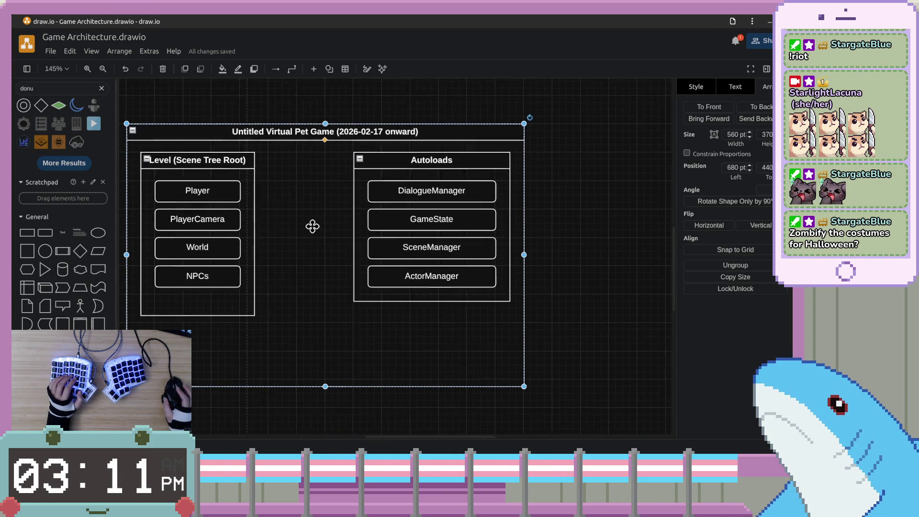
Try widening the Level container to 180 pt, then undo the resize.
left_click(474, 158)
left_click(269, 227)
left_click_drag(269, 232, 284, 235)
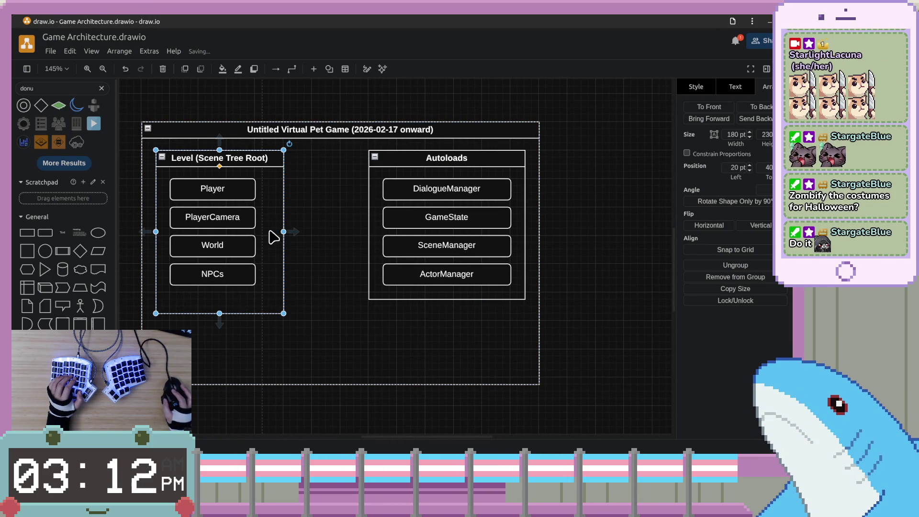
left_click_drag(160, 231, 153, 230)
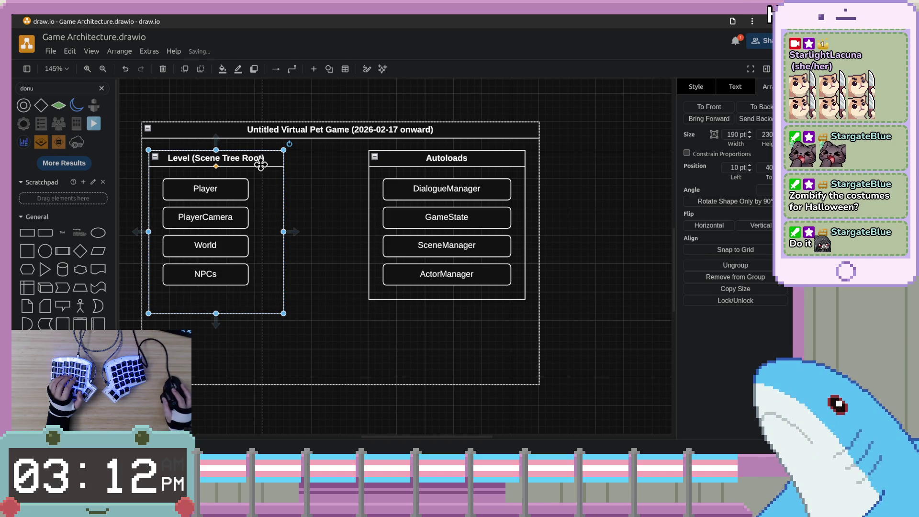
key("ctrl+z")
key("ctrl+z")
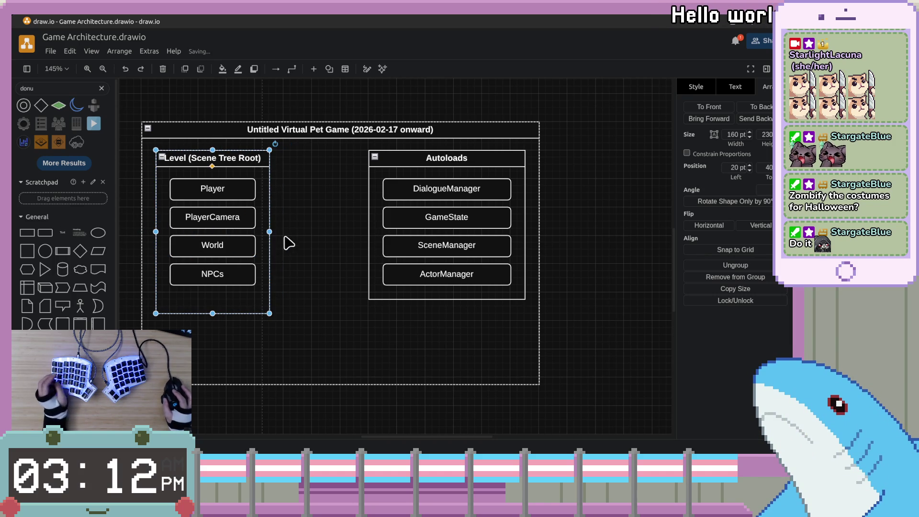
Try moving the outer game container right, then undo it and clear the selection.
left_click(313, 281)
mouse_move(444, 158)
left_mouse_down()
mouse_move(401, 165)
mouse_move(463, 161)
left_mouse_up()
key("ctrl+z")
left_click(561, 171)
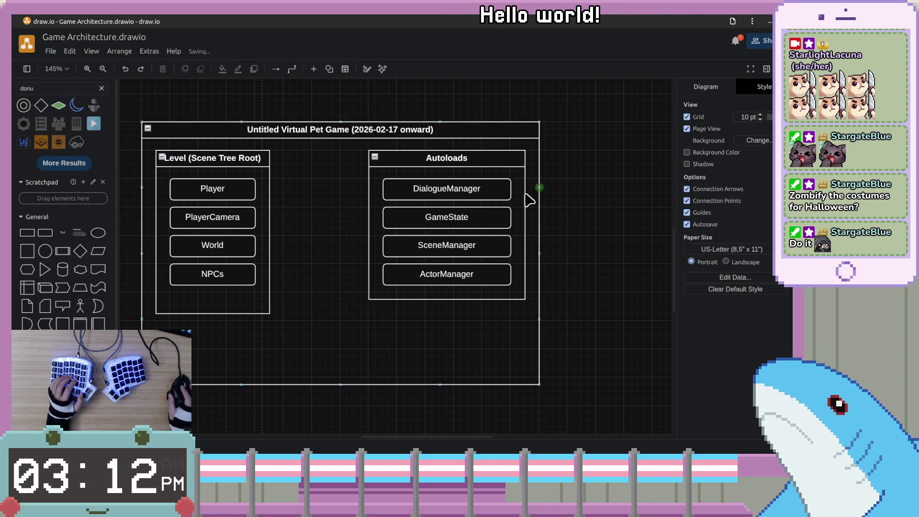
left_click(237, 193)
key("Escape")
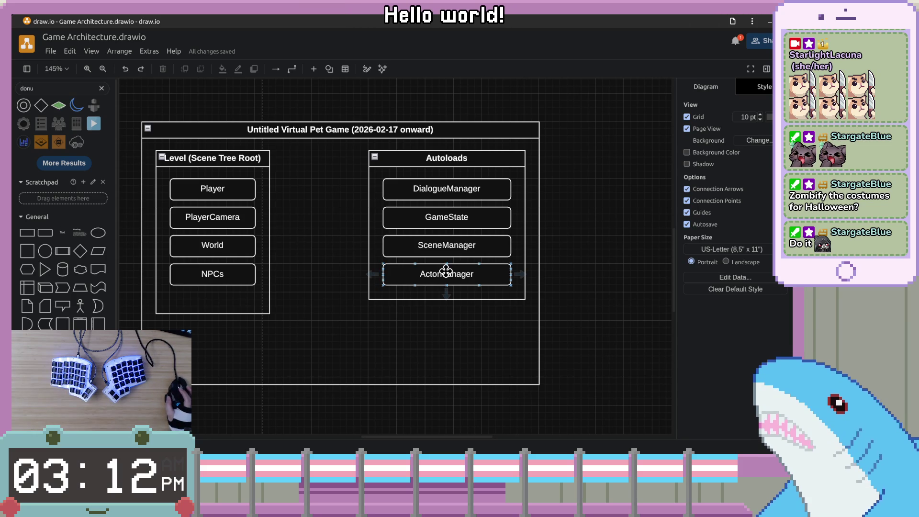
Drag the Autoloads container left until it sits beside the Level container.
left_click(454, 165)
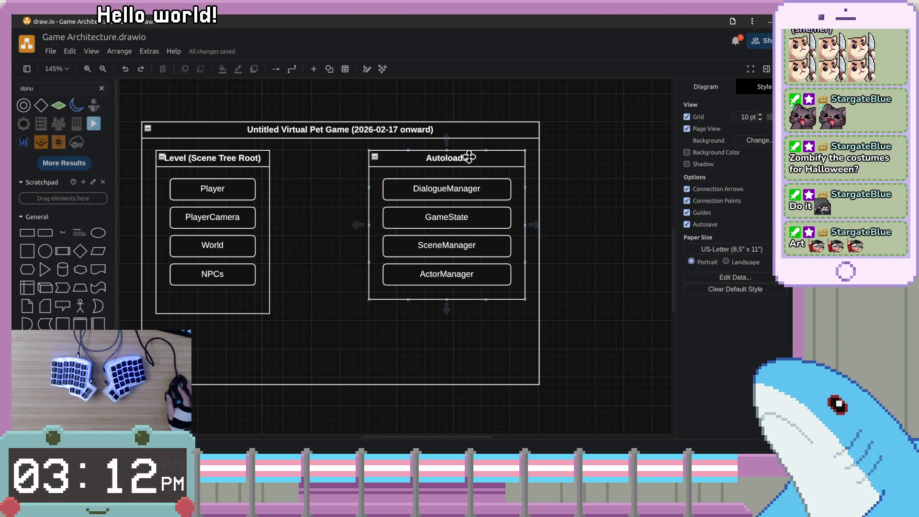
left_click(469, 158)
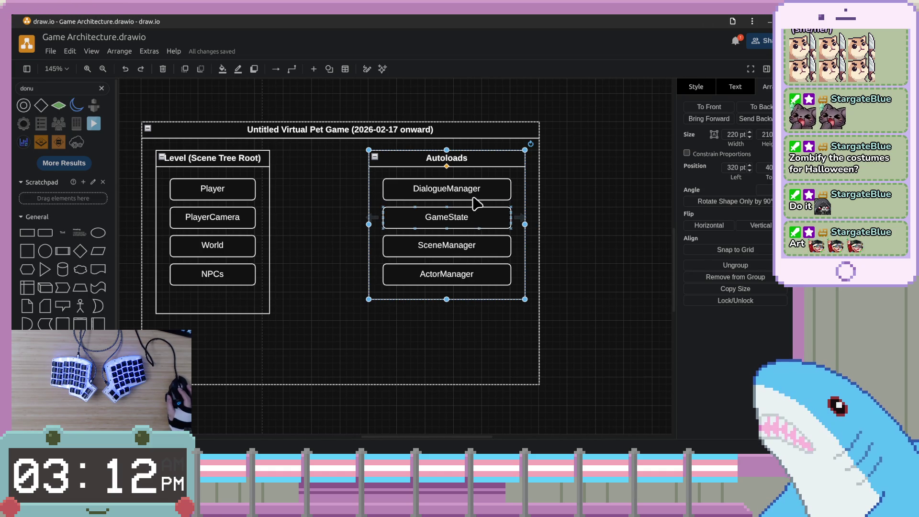
left_click_drag(484, 156, 406, 163)
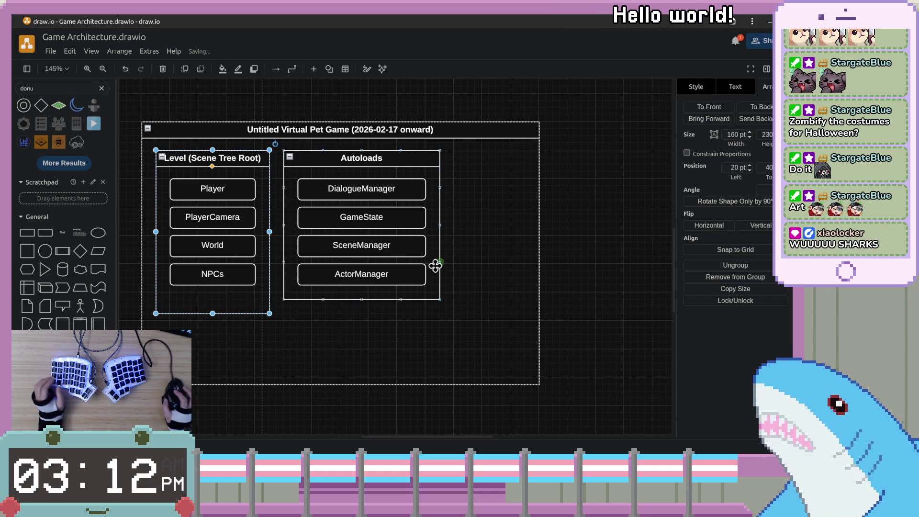
Narrow the outer Untitled Virtual Pet Game container to 440 pt wide.
left_click(270, 280)
scroll(277, 283, "up", 5)
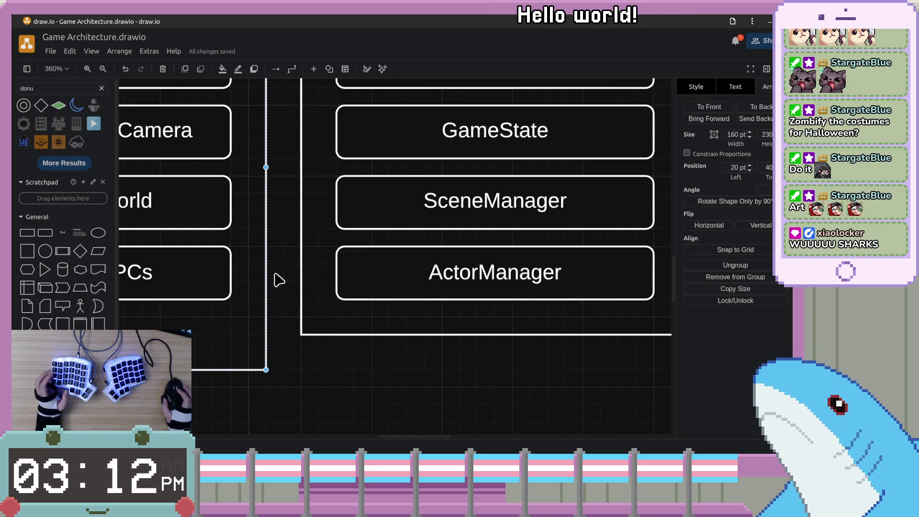
scroll(415, 263, "down", 5)
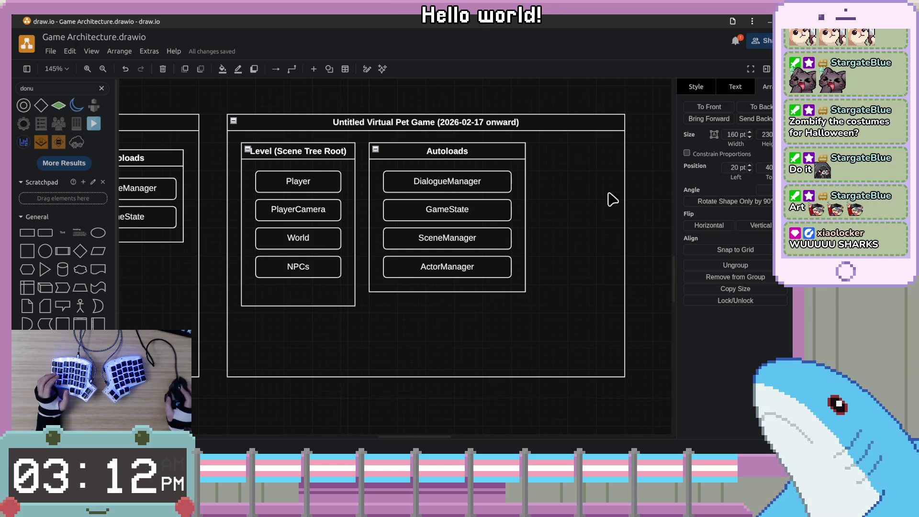
left_click(622, 226)
mouse_move(621, 248)
left_mouse_down()
mouse_move(541, 250)
mouse_move(548, 254)
left_mouse_up()
left_click(550, 251)
Relabel the DialogueManager box as 'DialogueManager (Plugin)'.
left_click(479, 238)
left_click(486, 191)
scroll(571, 234, "right", 5)
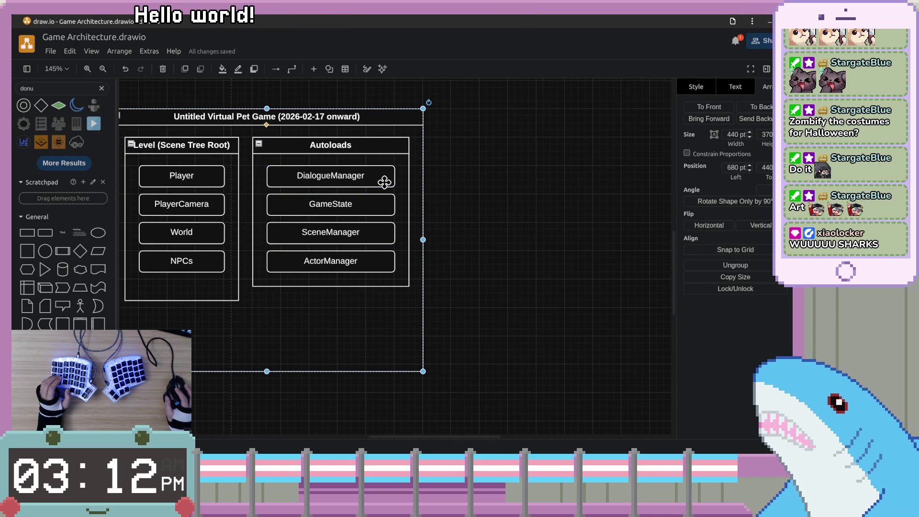
double_click(384, 182)
key("End")
type("(Plugin)")
left_click(376, 204)
Open and leave the GameState label unchanged, then clear the selection.
double_click(376, 204)
key("Escape")
double_click(355, 205)
key("Escape")
left_click(459, 207)
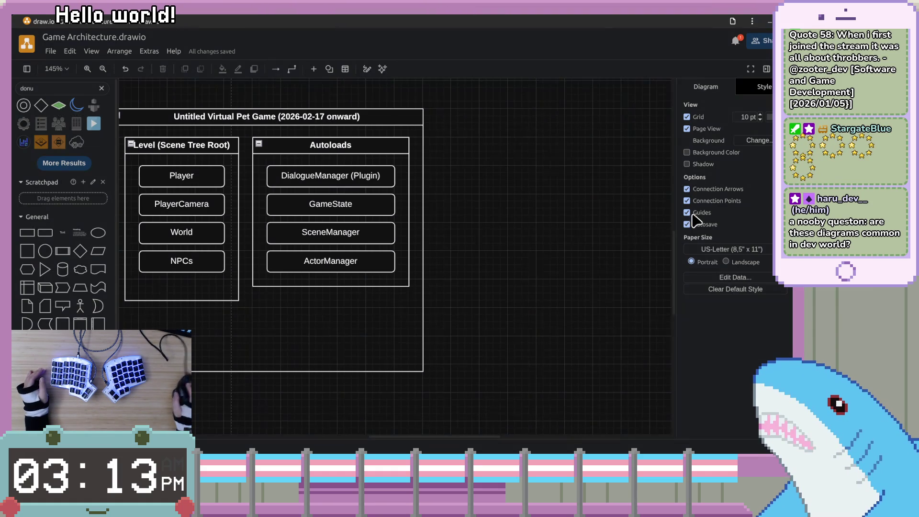
scroll(610, 137, "left", 2)
scroll(610, 137, "down", 1)
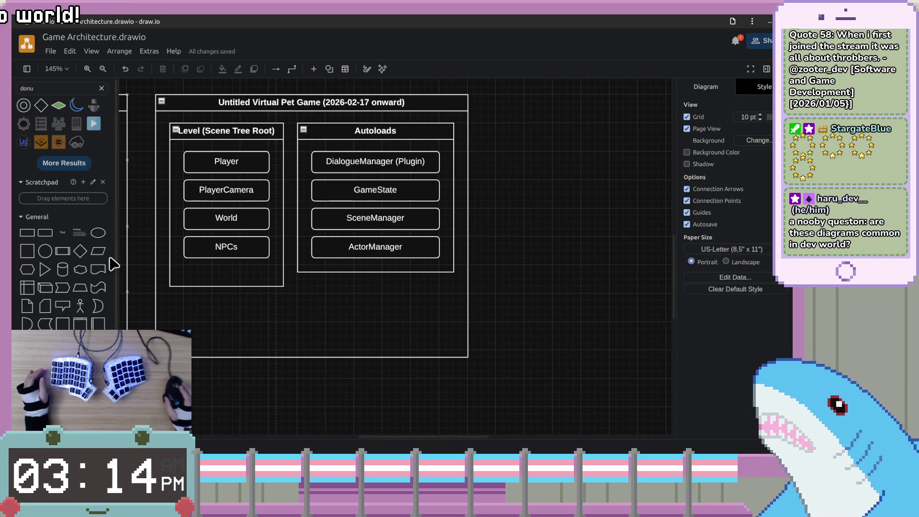
left_click_drag(569, 187, 564, 198)
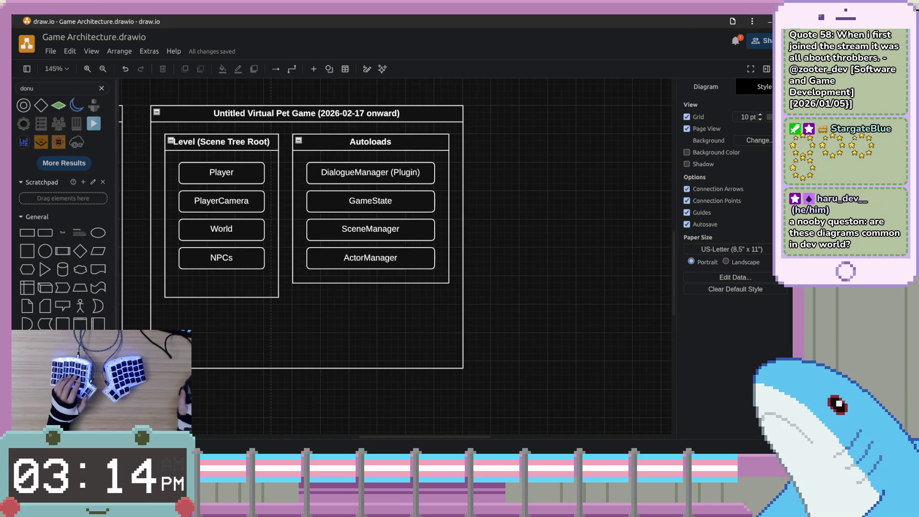
Search 'uml diagramming' in a new tab and open the Wikipedia Unified Modeling Language result.
key("alt+Tab")
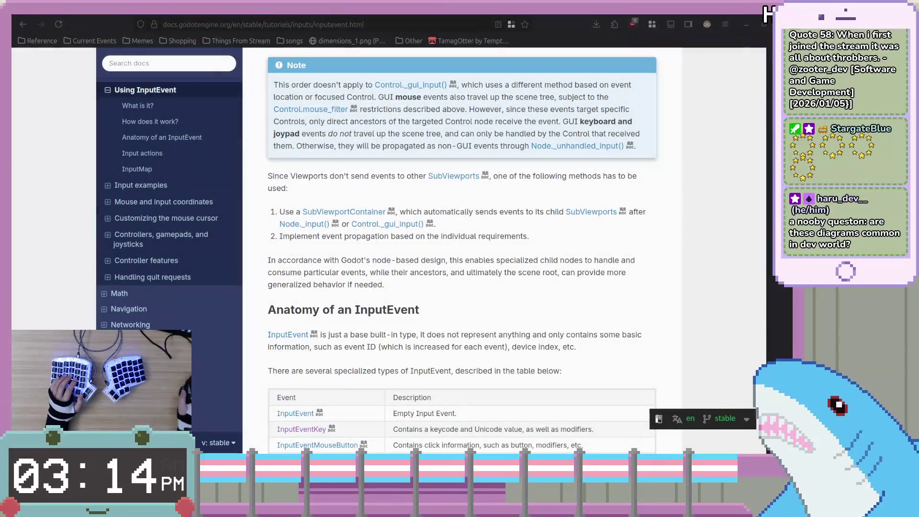
key("ctrl+t")
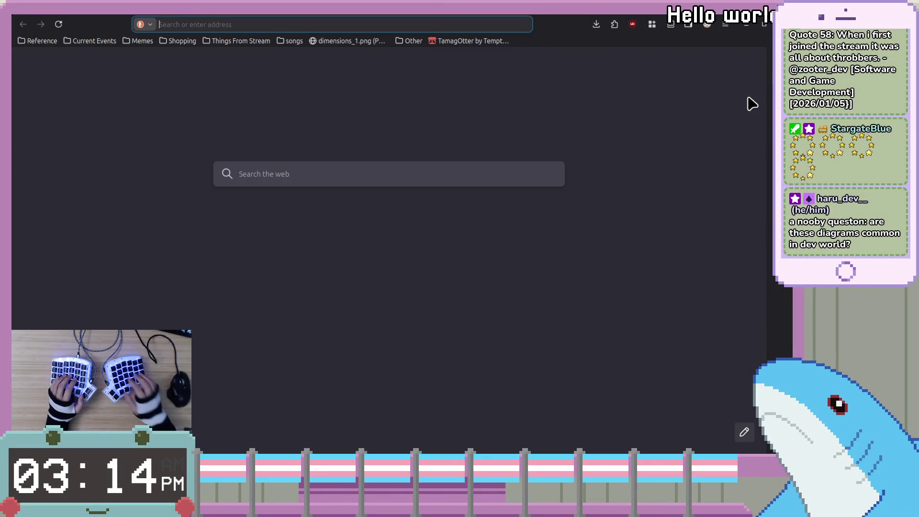
type("uml diagramming")
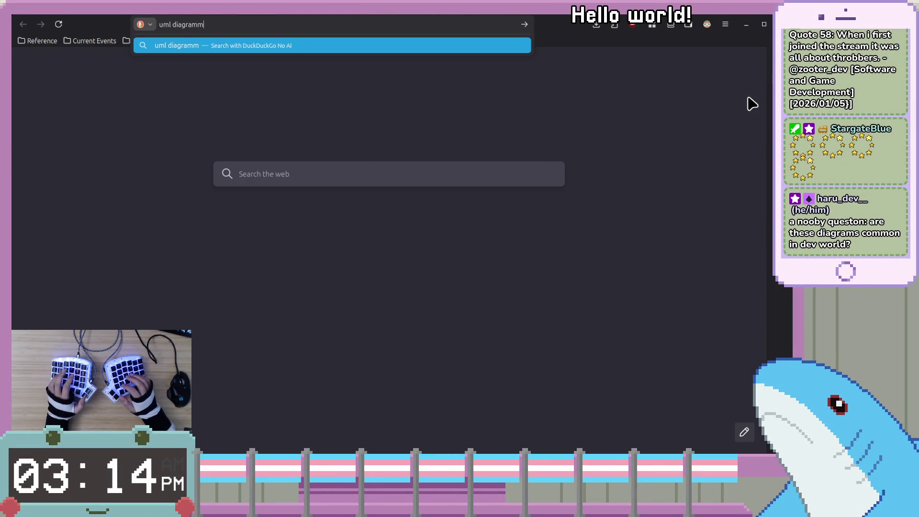
key("Return")
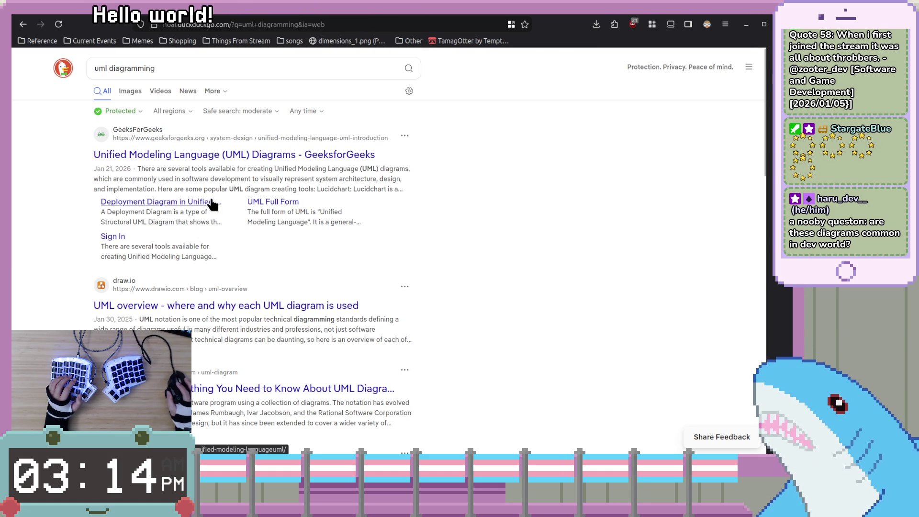
scroll(225, 174, "down", 3)
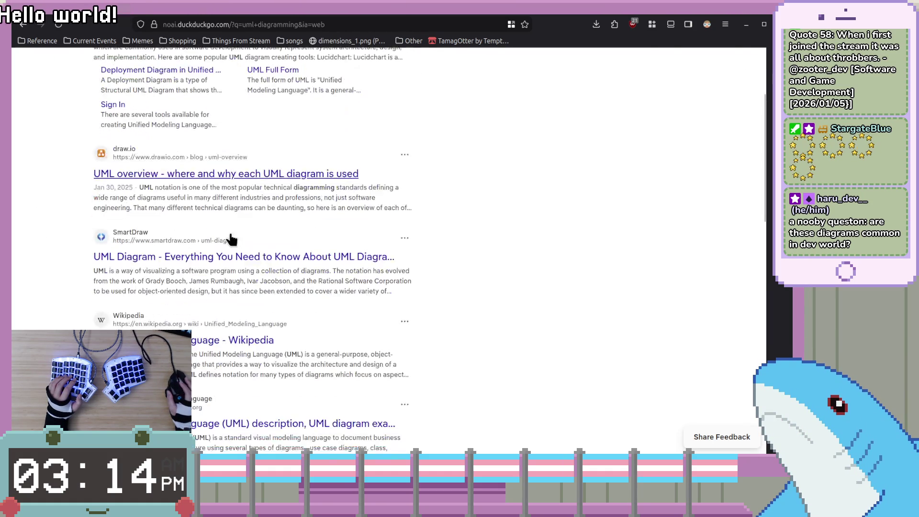
left_click(220, 341)
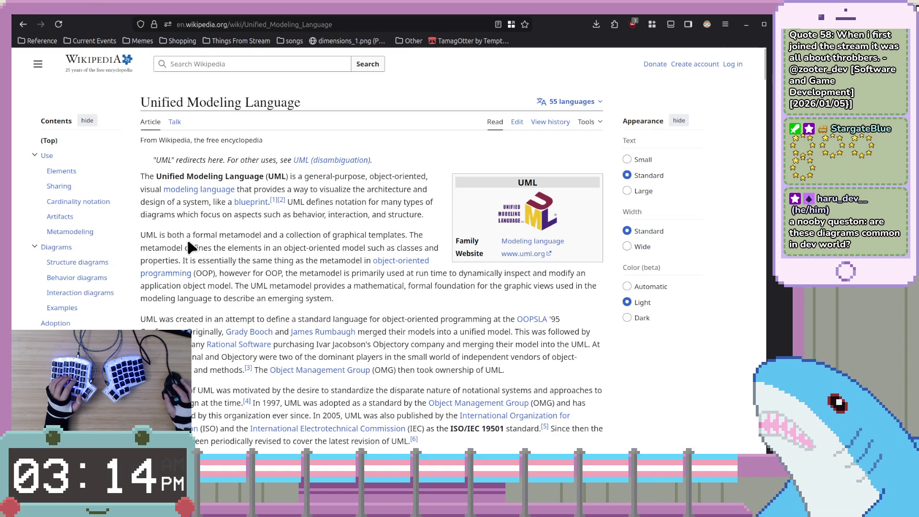
View the UML component diagram images full size in the media viewer.
scroll(387, 294, "down", 10)
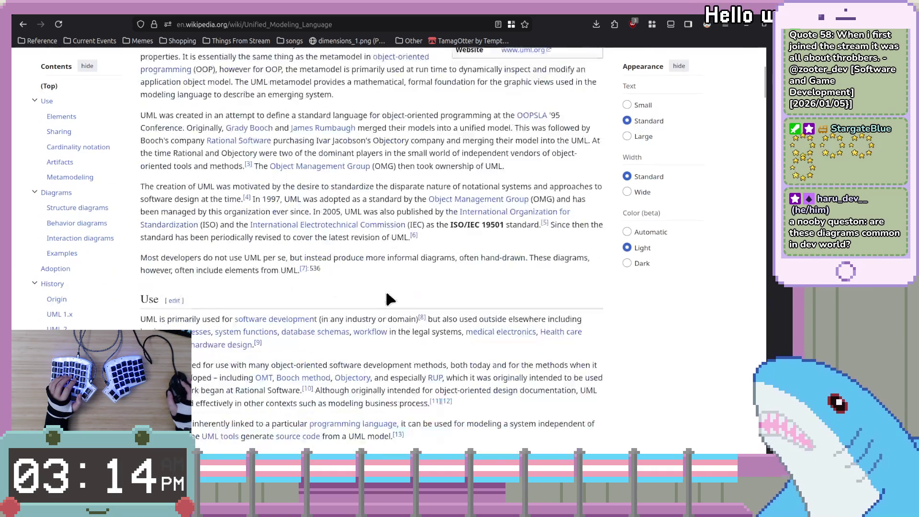
left_click(501, 220)
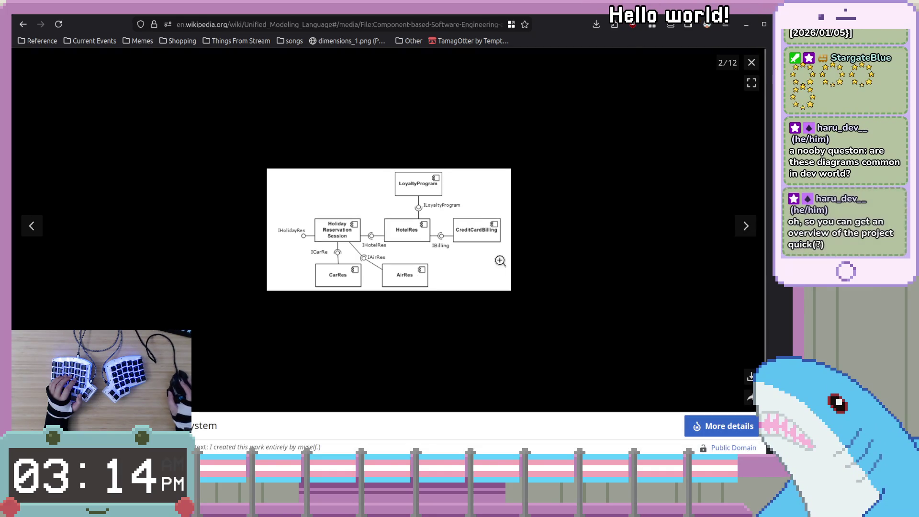
left_click(498, 262)
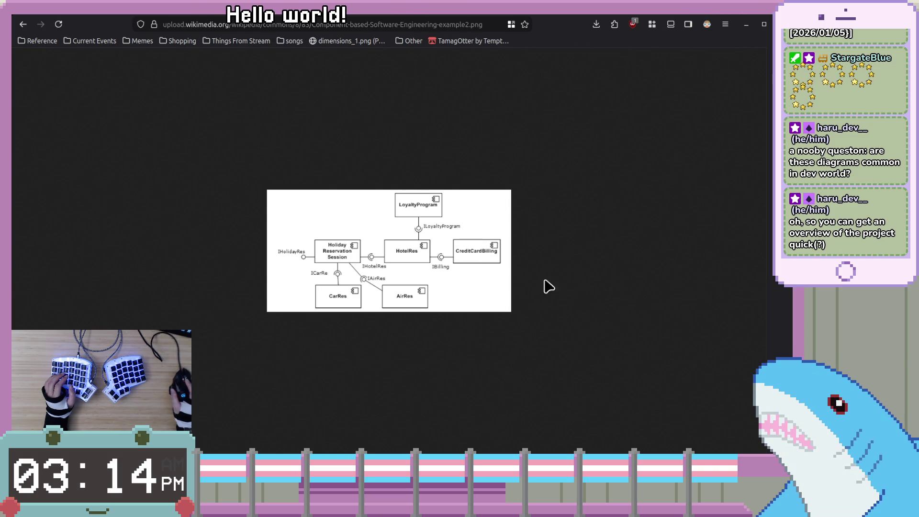
key("alt+Left")
left_click(750, 62)
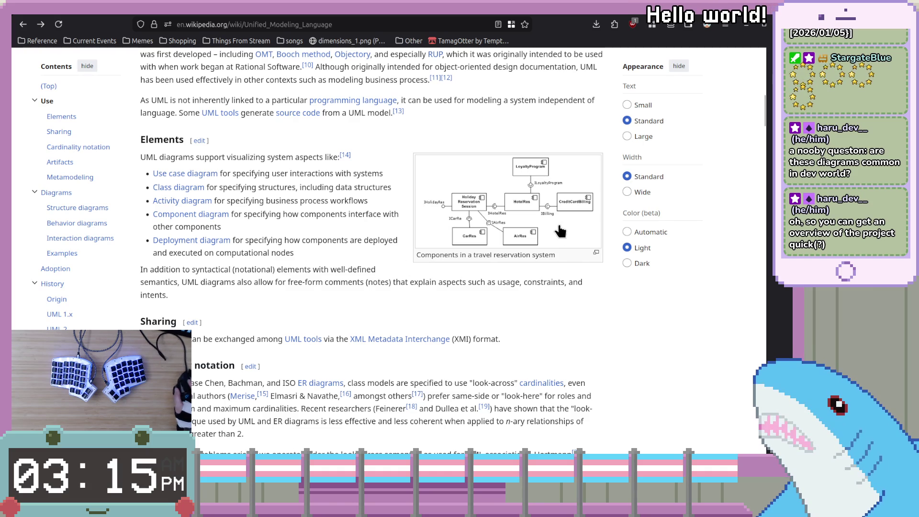
left_click(561, 232)
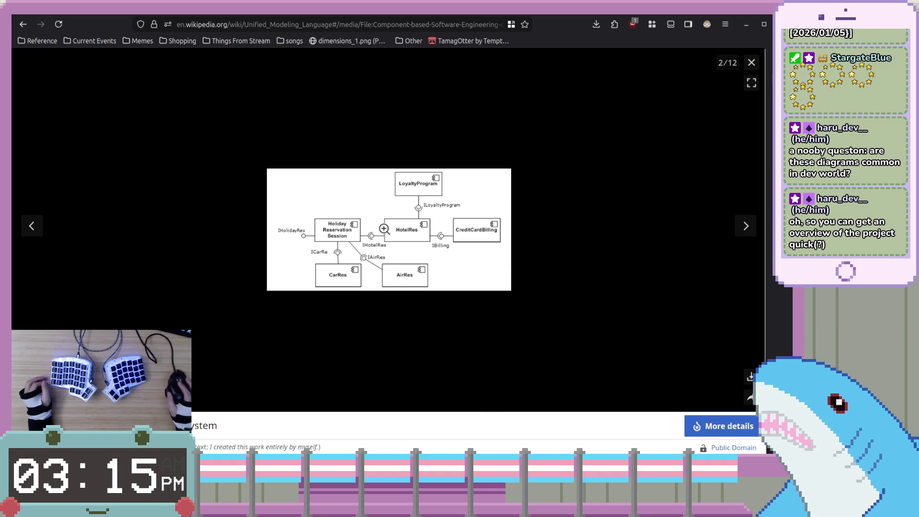
left_click(752, 63)
Open the Class diagram article and browse to its BankAccount class example image.
scroll(507, 292, "down", 10)
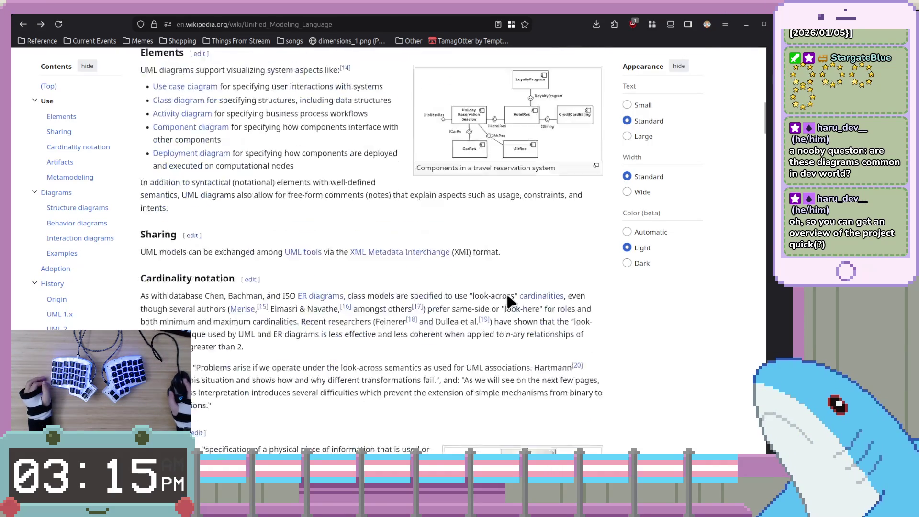
scroll(508, 301, "down", 4)
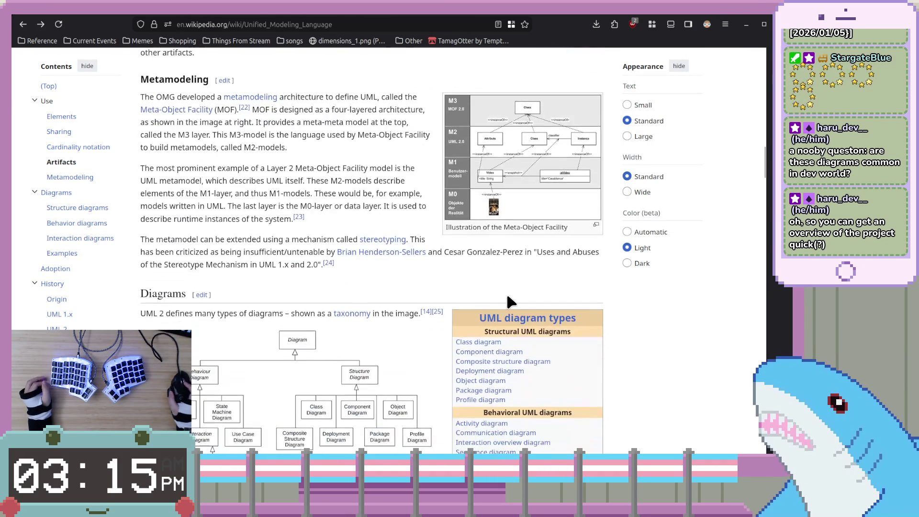
scroll(507, 300, "down", 4)
left_click(480, 144)
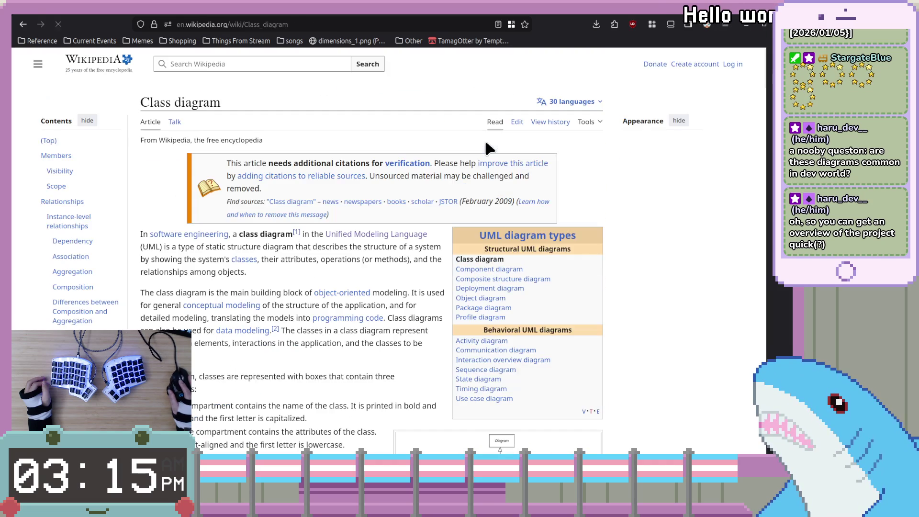
scroll(415, 289, "down", 5)
scroll(414, 289, "down", 3)
scroll(413, 288, "up", 6)
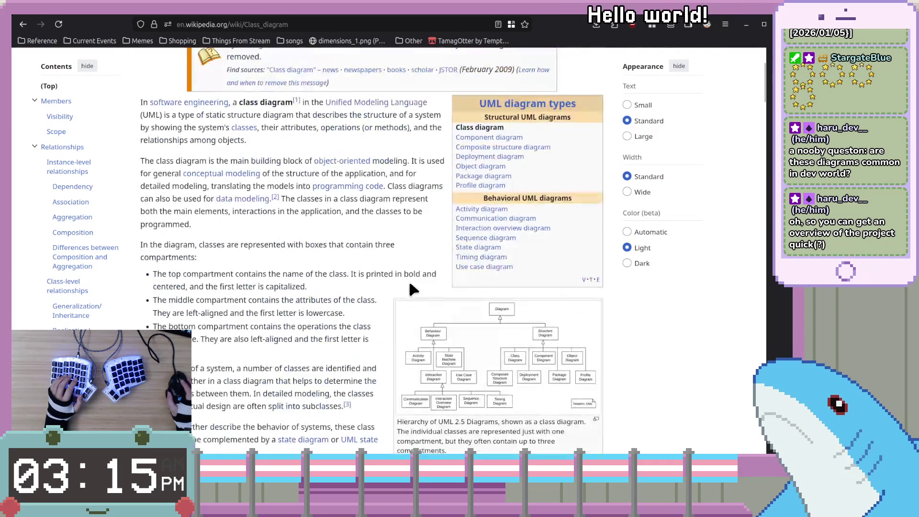
scroll(411, 278, "down", 3)
left_click(411, 278)
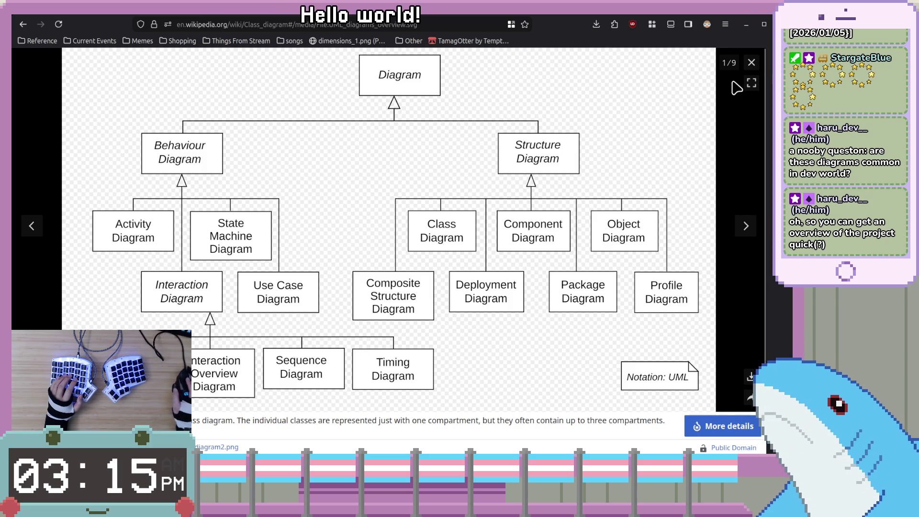
left_click(745, 227)
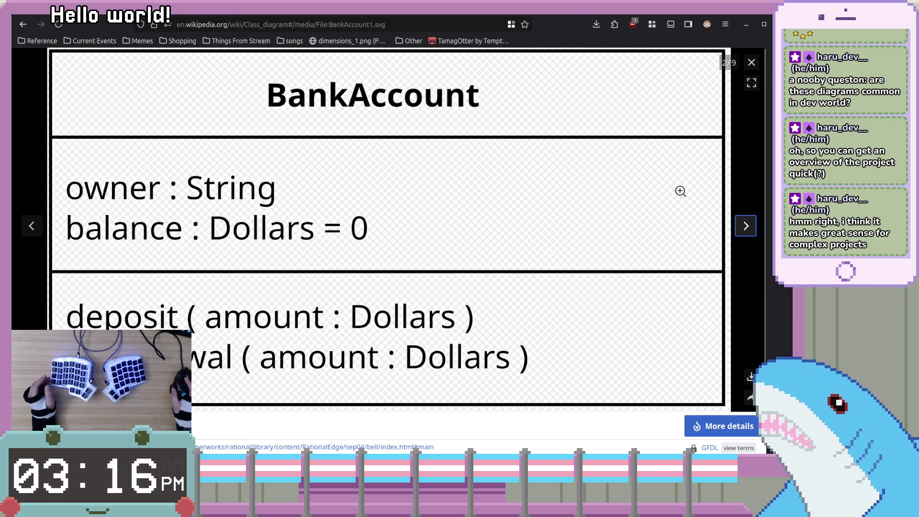
Close the image viewer and return to the draw.io Game Architecture diagram.
left_click(751, 62)
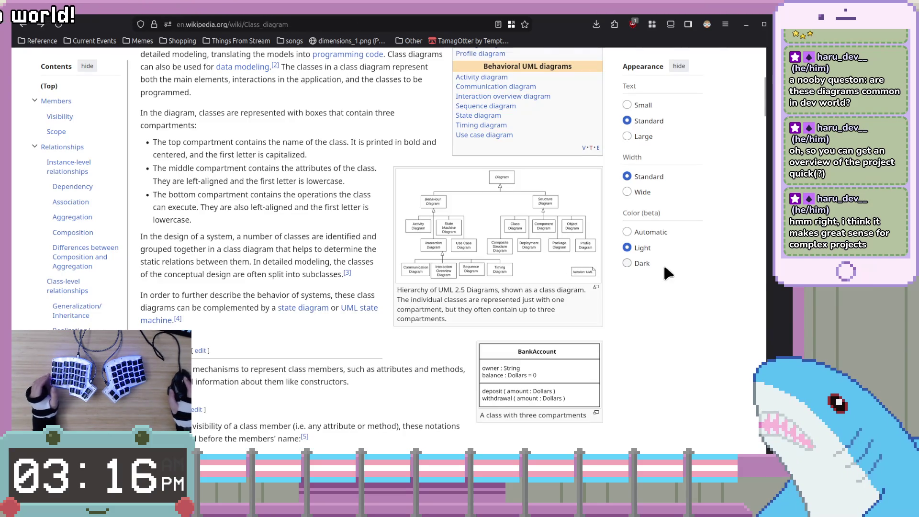
scroll(664, 263, "down", 4)
scroll(706, 257, "up", 3)
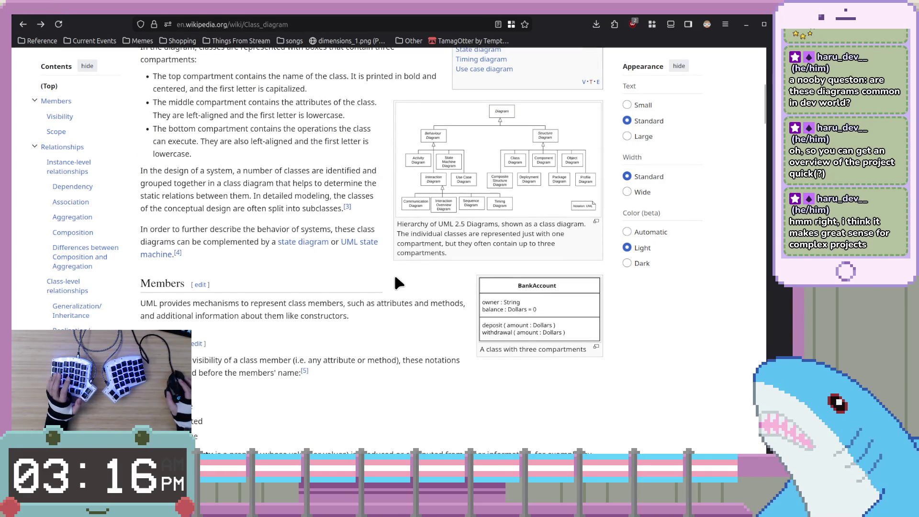
mouse_move(770, 60)
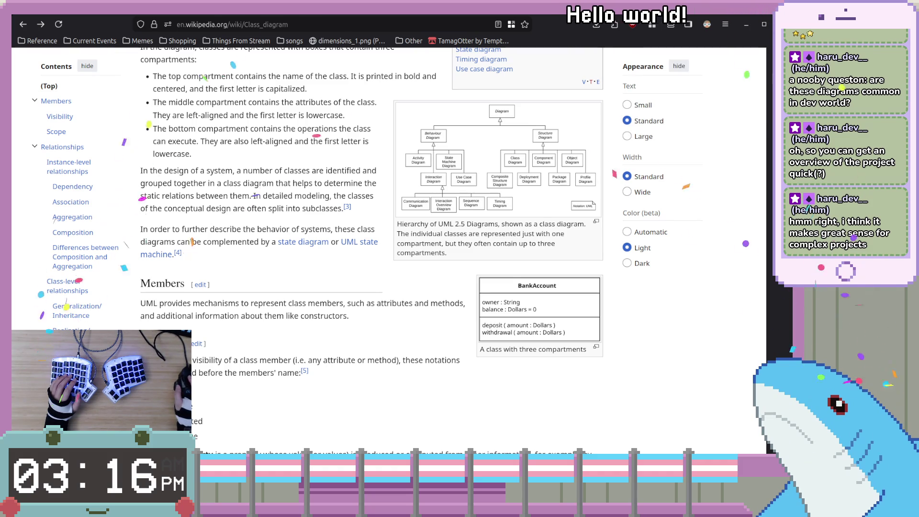
key("alt+Tab")
scroll(477, 228, "left", 3)
scroll(479, 228, "left", 2)
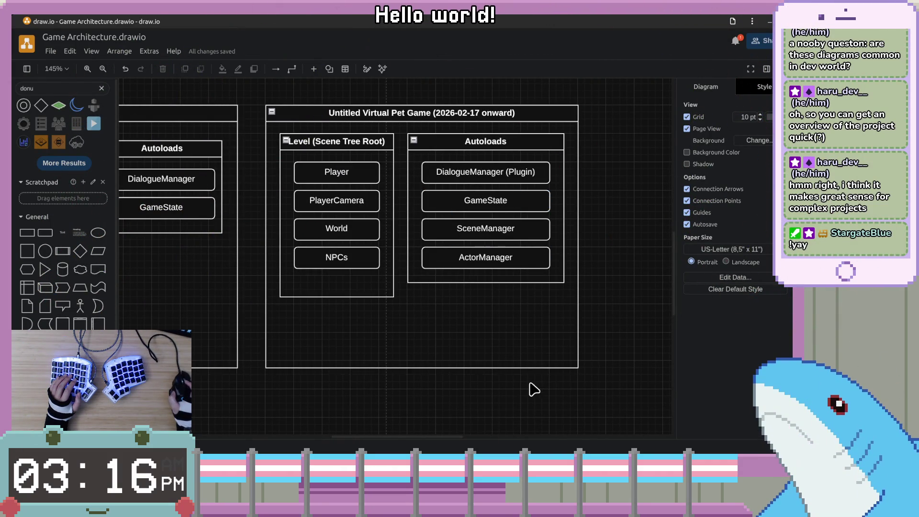
Shorten the Level (Scene Tree Root) container so its height matches Autoloads.
left_click(522, 367)
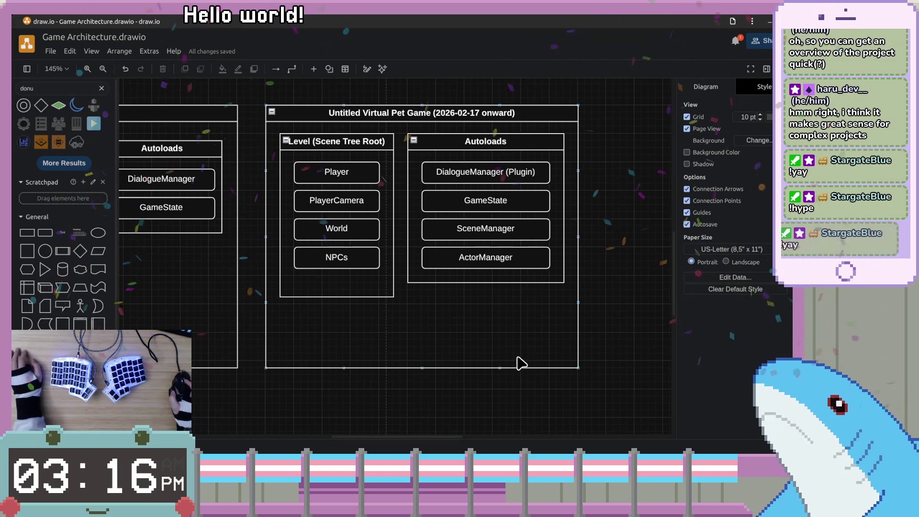
left_click(415, 321)
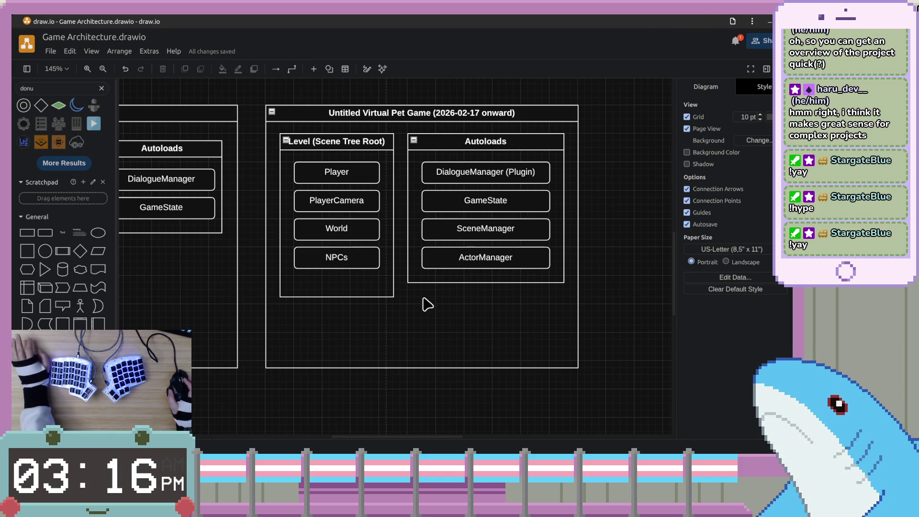
left_click(339, 289)
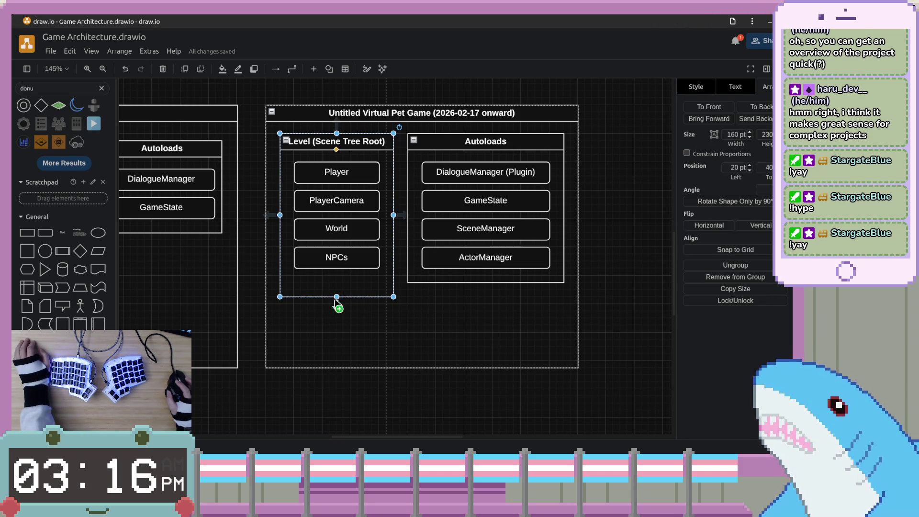
left_click(337, 302)
left_click(328, 295)
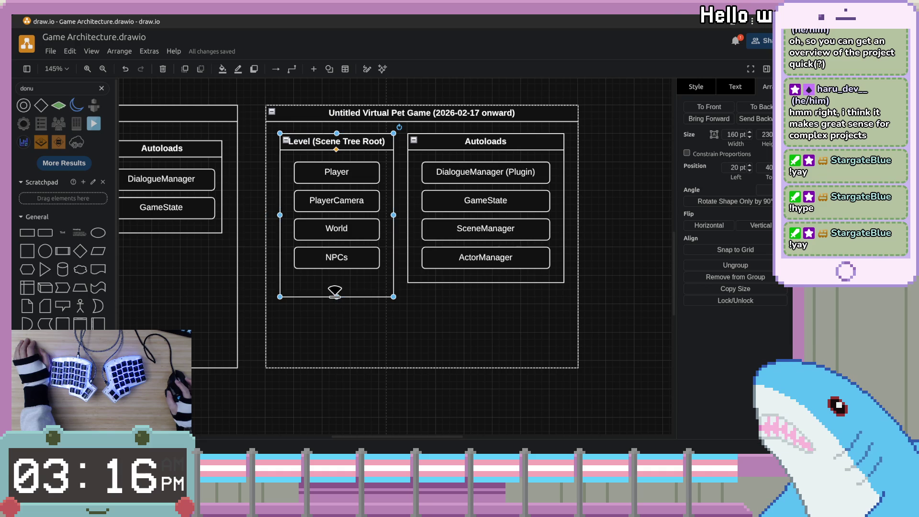
left_click_drag(336, 295, 340, 286)
Widen the Untitled Virtual Pet Game container to 570 pt, briefly checking the Class diagram article.
left_click(520, 306)
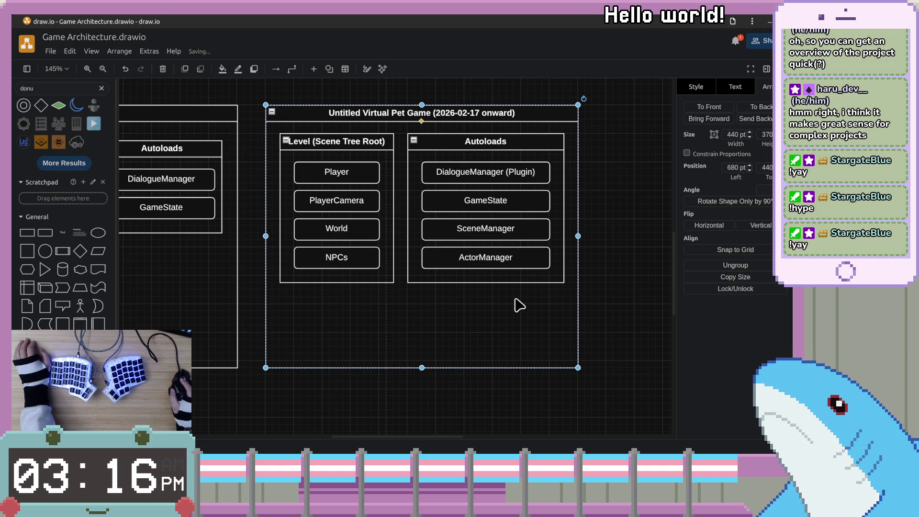
left_click(630, 286)
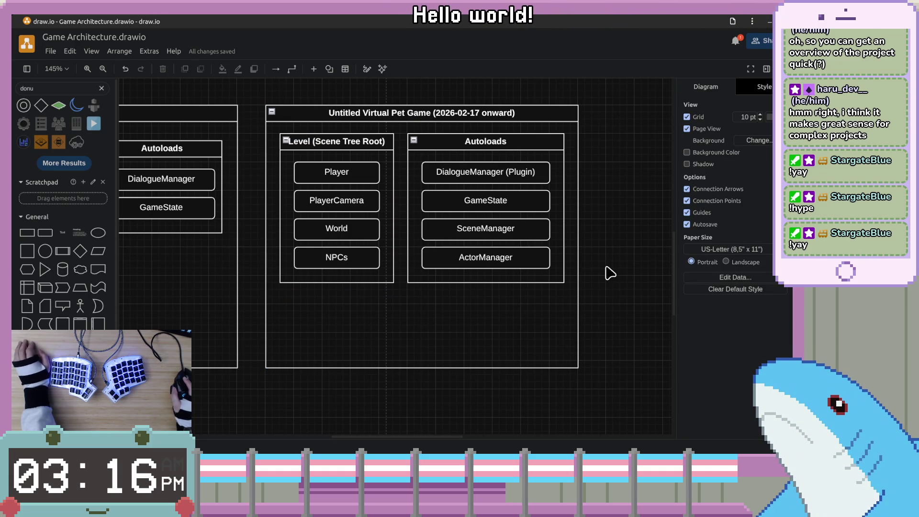
scroll(610, 249, "right", 2)
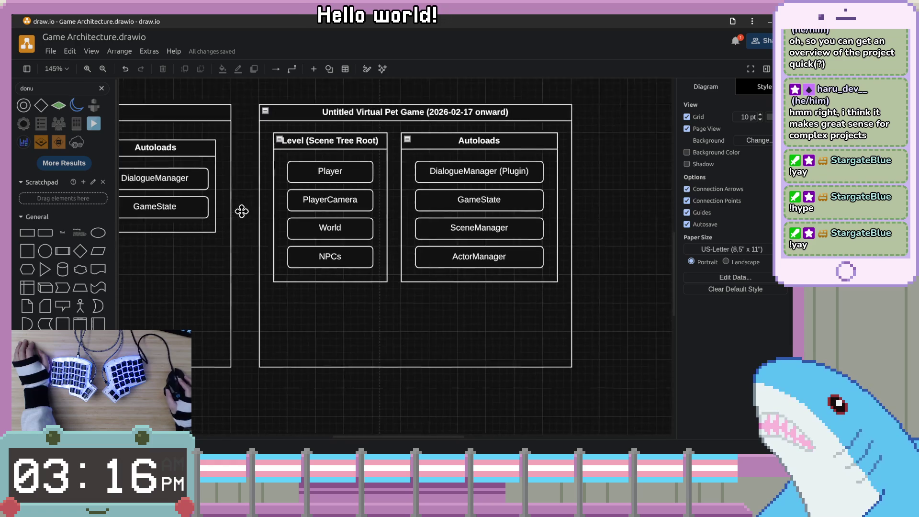
left_click(427, 368)
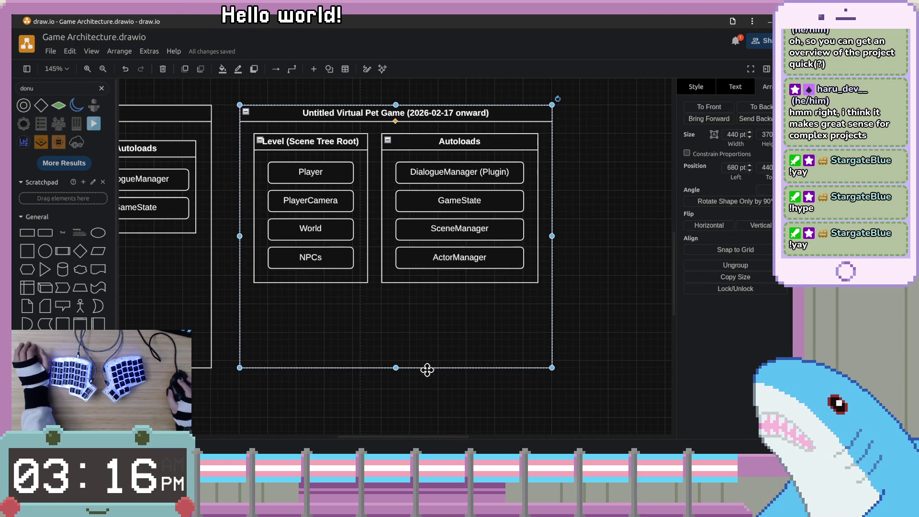
left_click_drag(552, 236, 650, 231)
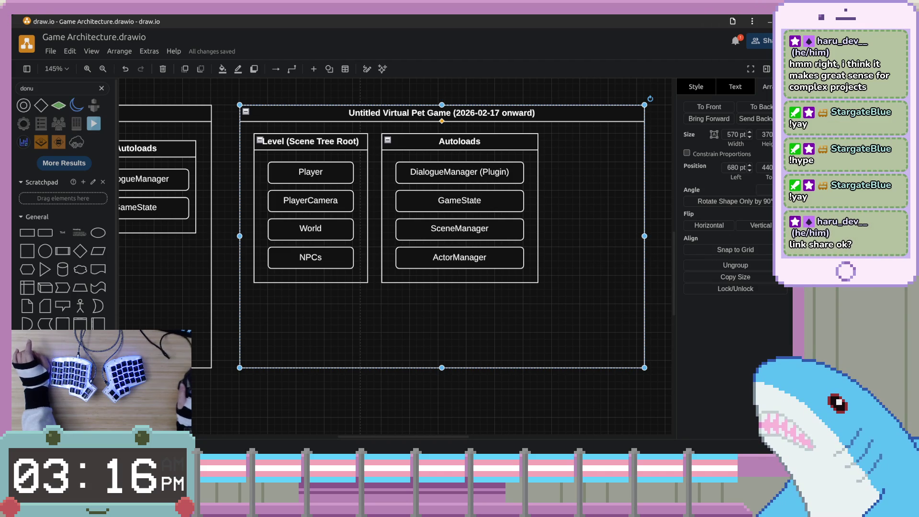
key("alt+Tab")
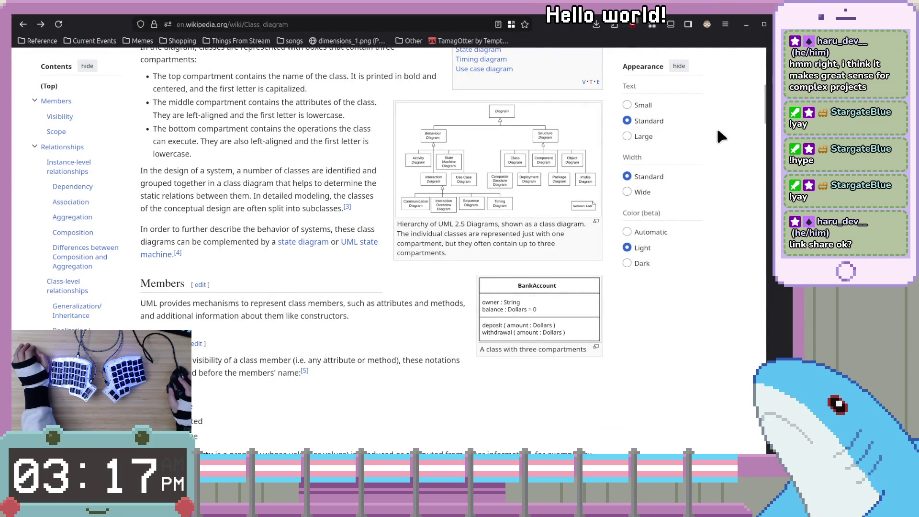
key("alt+Tab")
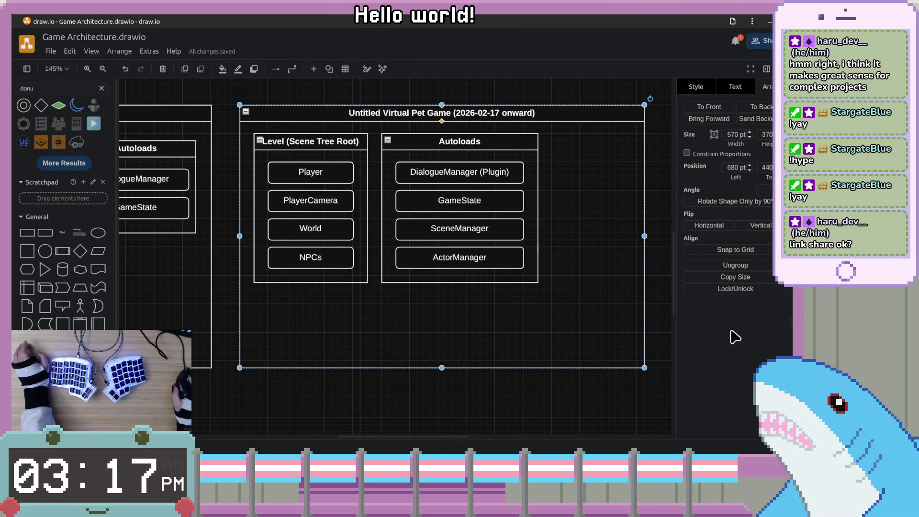
Recenter the Untitled Virtual Pet Game group on the canvas, then switch to the UMLGenerator GitHub page.
scroll(510, 266, "right", 5)
left_click(570, 212)
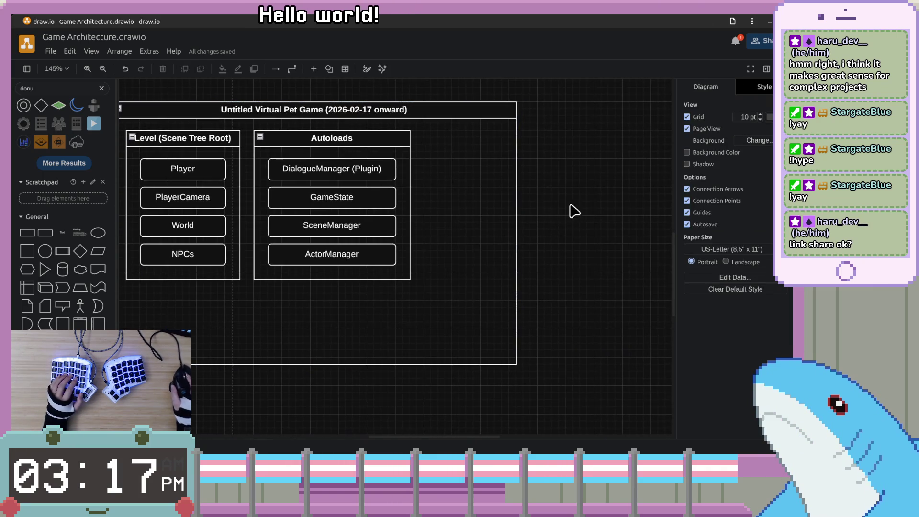
scroll(593, 261, "up", 2)
left_click(528, 258)
left_click(602, 243)
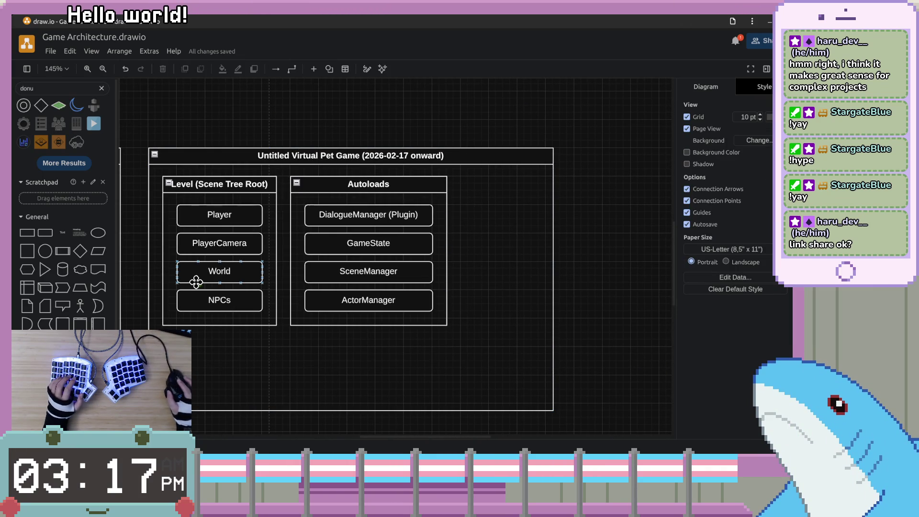
scroll(197, 281, "left", 12)
scroll(197, 281, "down", 3)
scroll(501, 231, "right", 2)
scroll(523, 229, "right", 15)
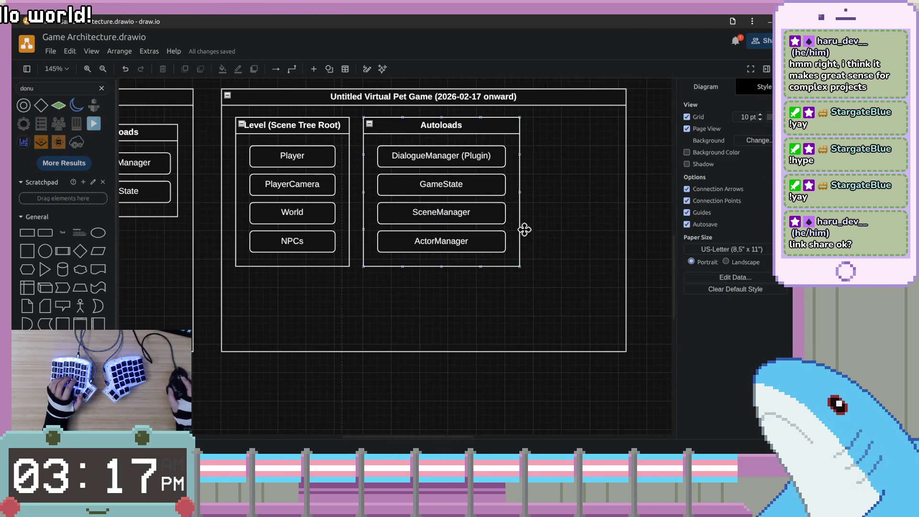
scroll(312, 236, "left", 7)
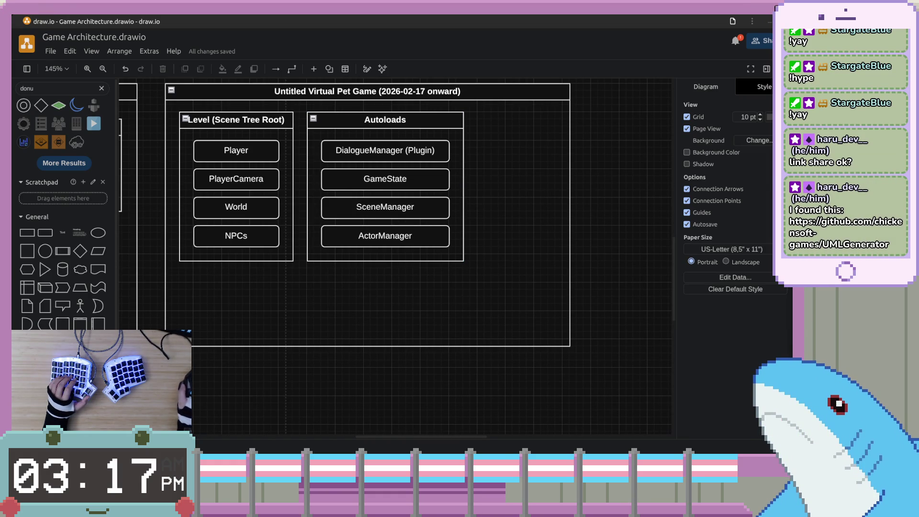
key("alt+Tab")
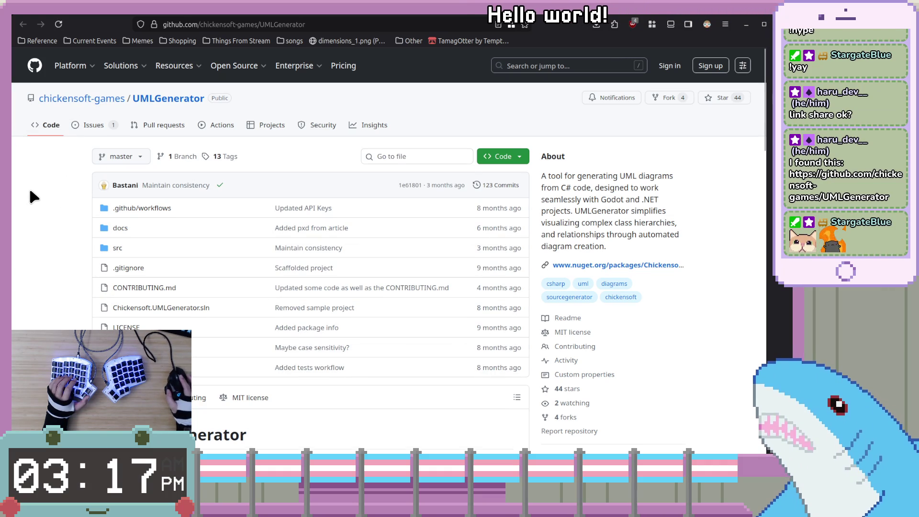
scroll(30, 191, "down", 2)
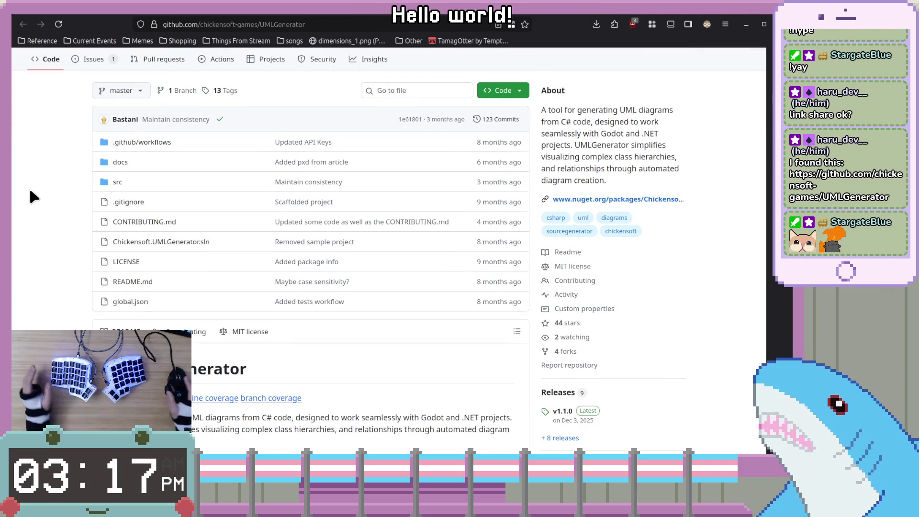
scroll(34, 199, "down", 4)
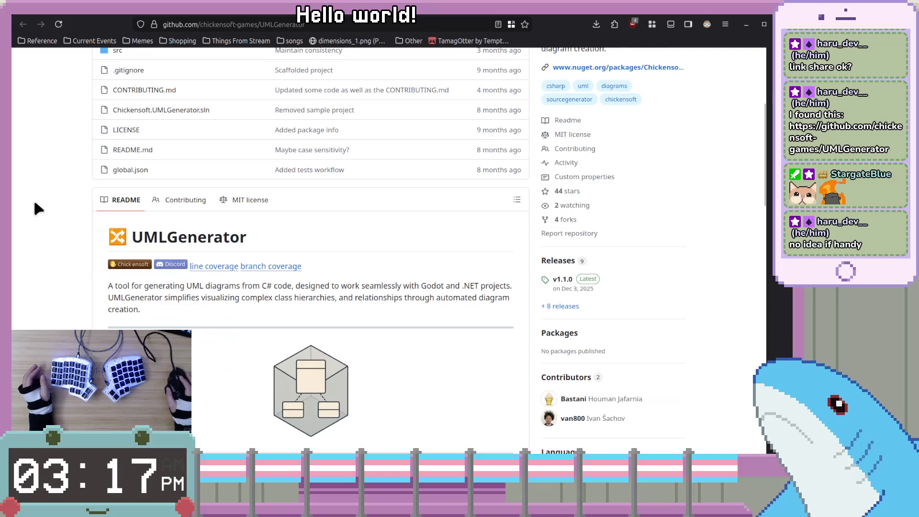
scroll(38, 209, "down", 4)
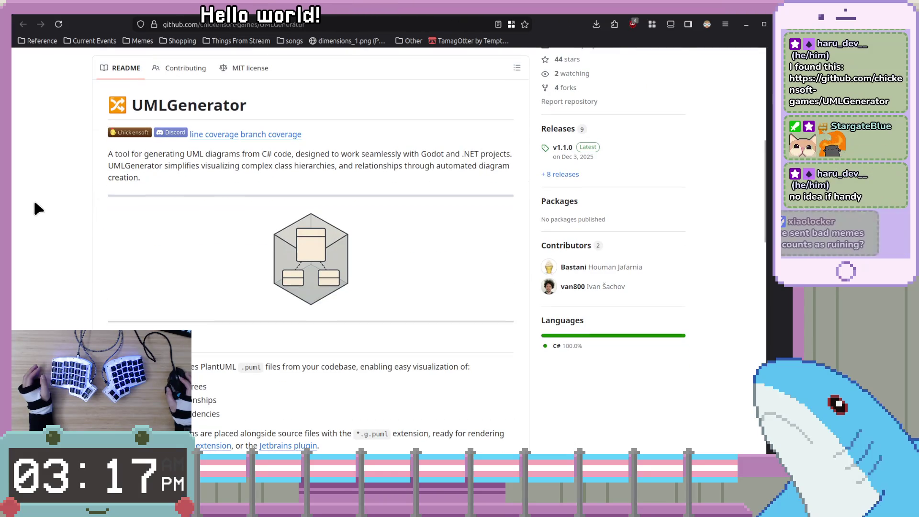
scroll(209, 188, "down", 12)
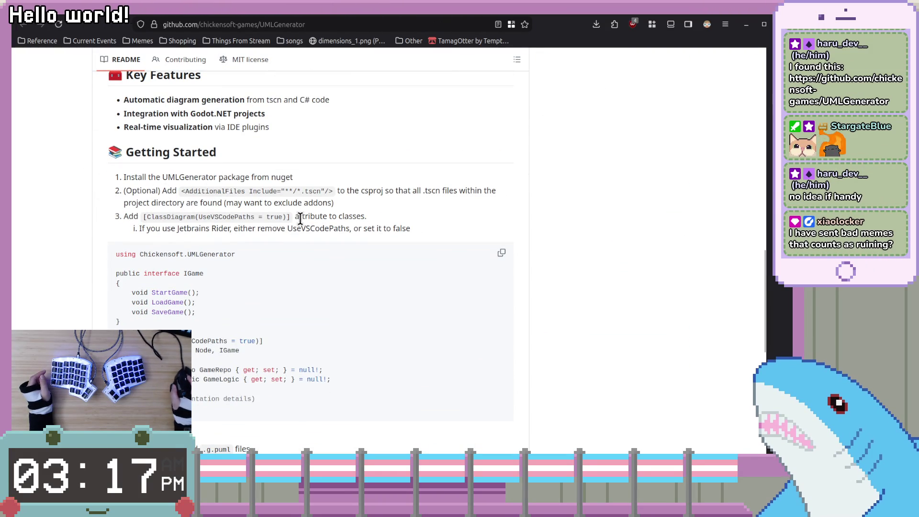
scroll(326, 226, "down", 11)
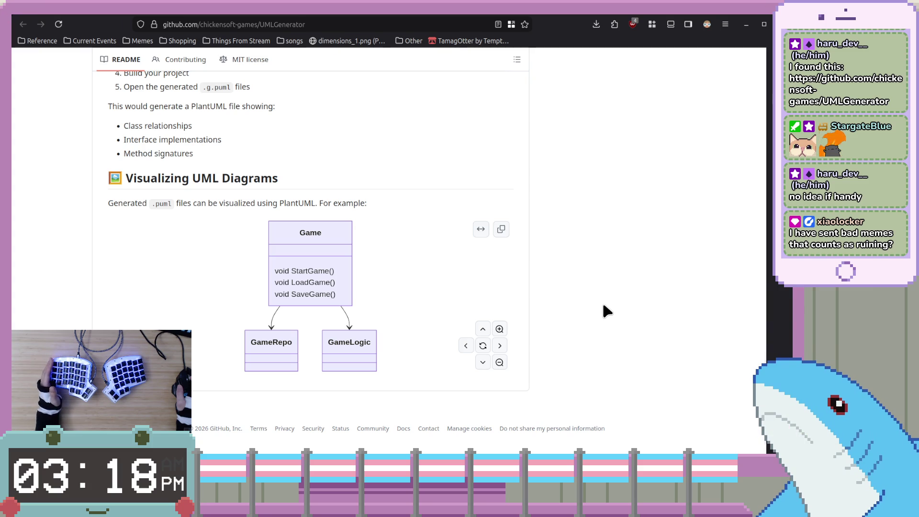
scroll(602, 306, "up", 15)
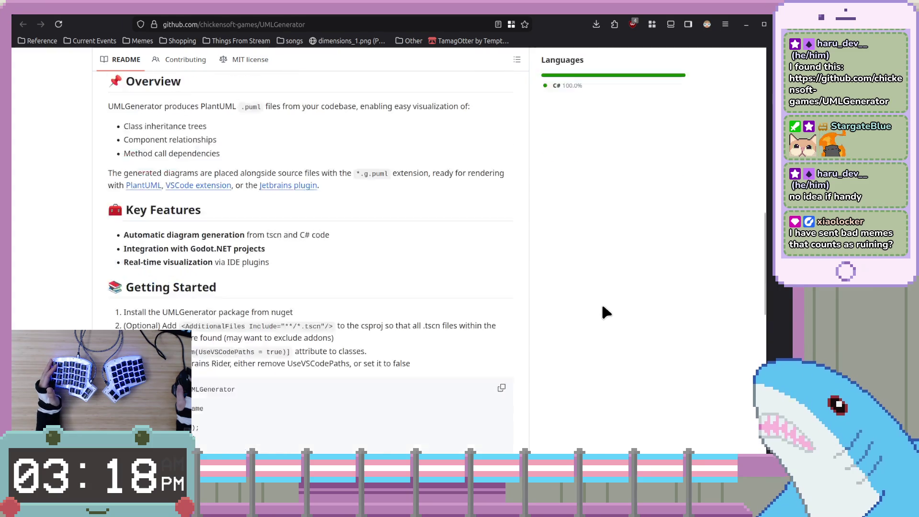
scroll(702, 295, "up", 4)
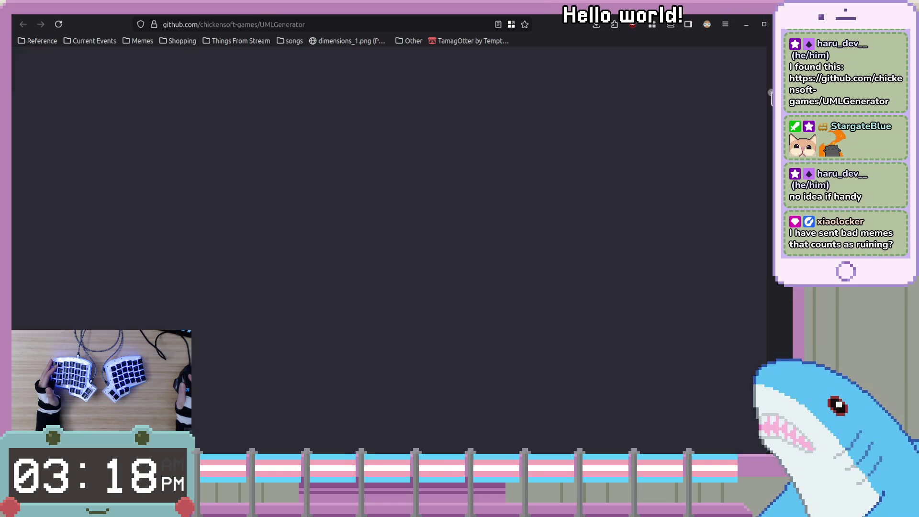
Move from the Wikipedia Class diagram tab to the Godot 'Using InputEvent' docs tab.
left_click(763, 115)
left_click(765, 85)
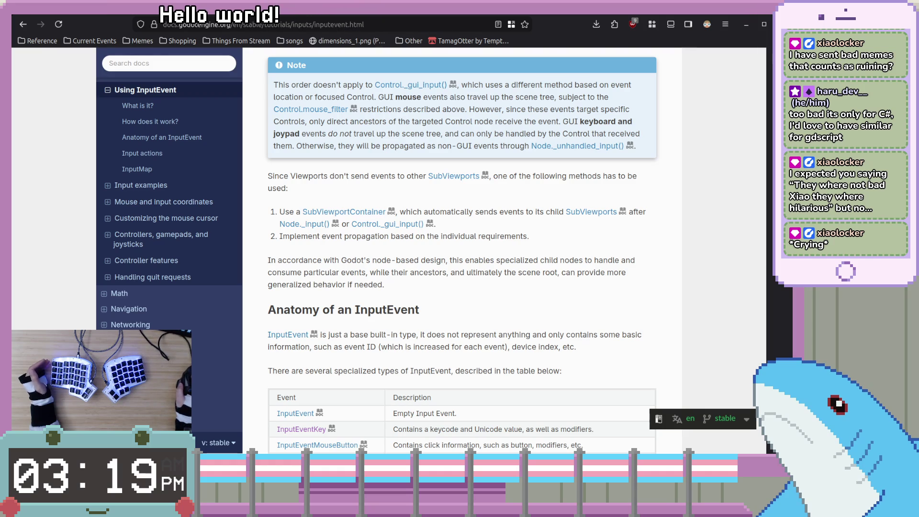
Back in draw.io, inspect the older Autoloads container and the Untitled Virtual Pet Game group.
key("alt+Tab")
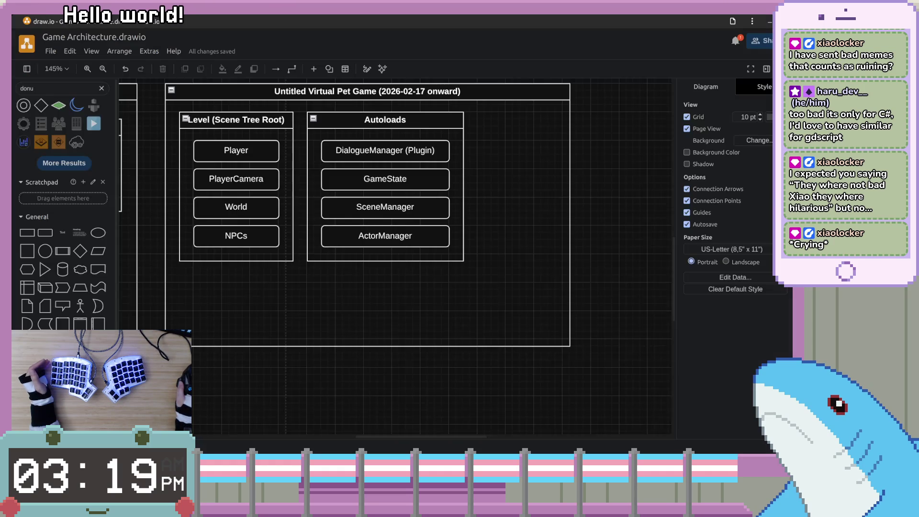
scroll(464, 242, "up", 2)
scroll(464, 242, "left", 3)
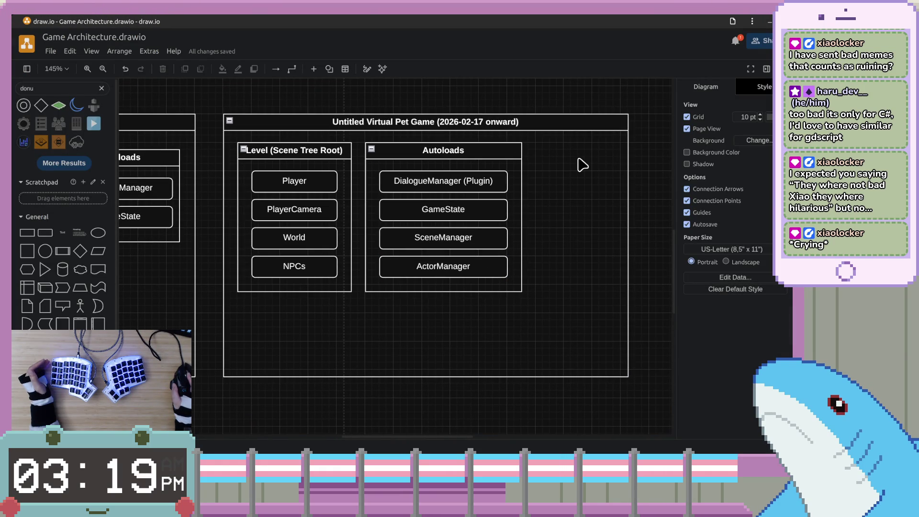
left_click(126, 154)
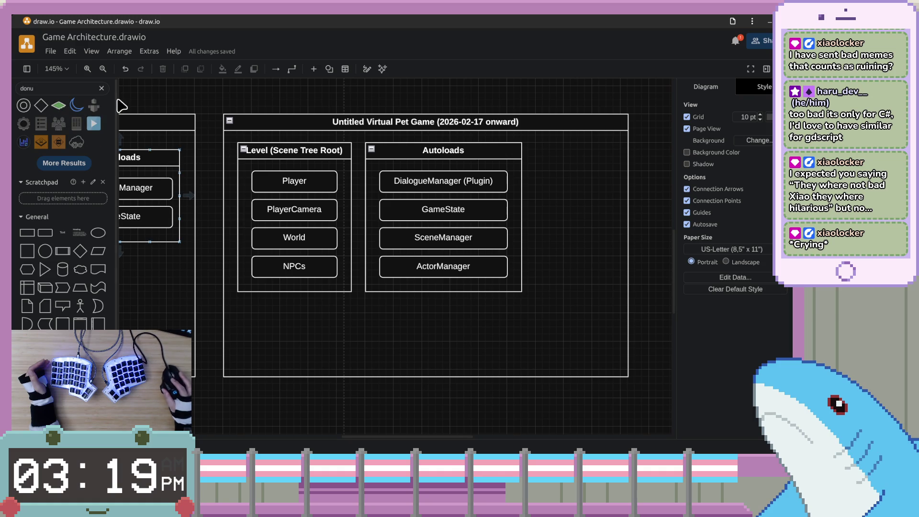
left_click(203, 328)
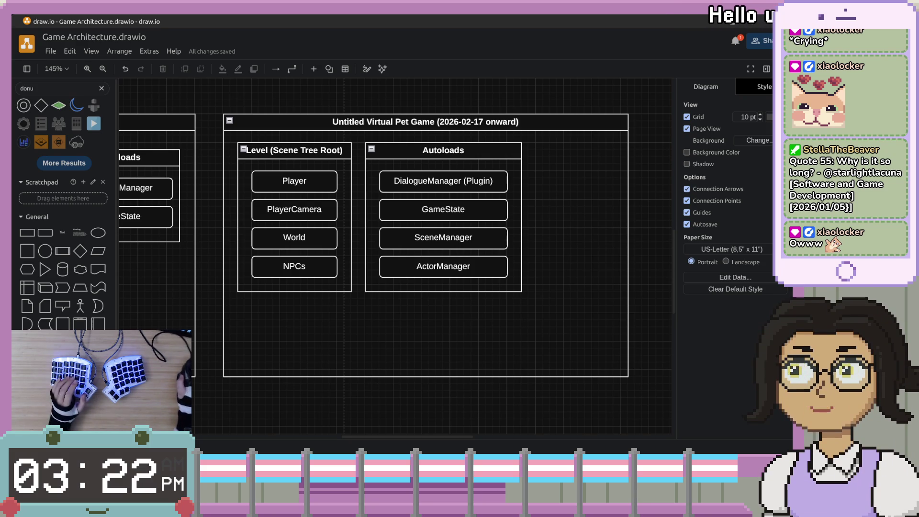
left_click(538, 308)
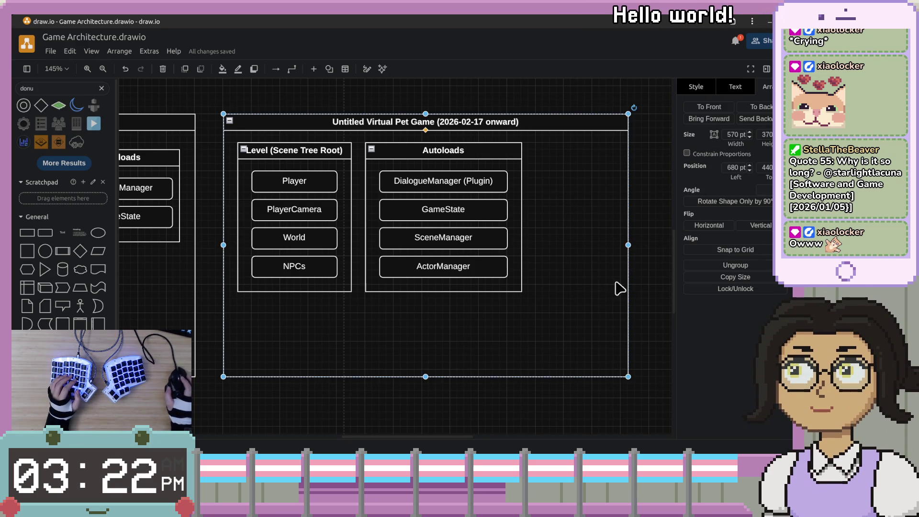
scroll(576, 292, "right", 1)
left_click(593, 263)
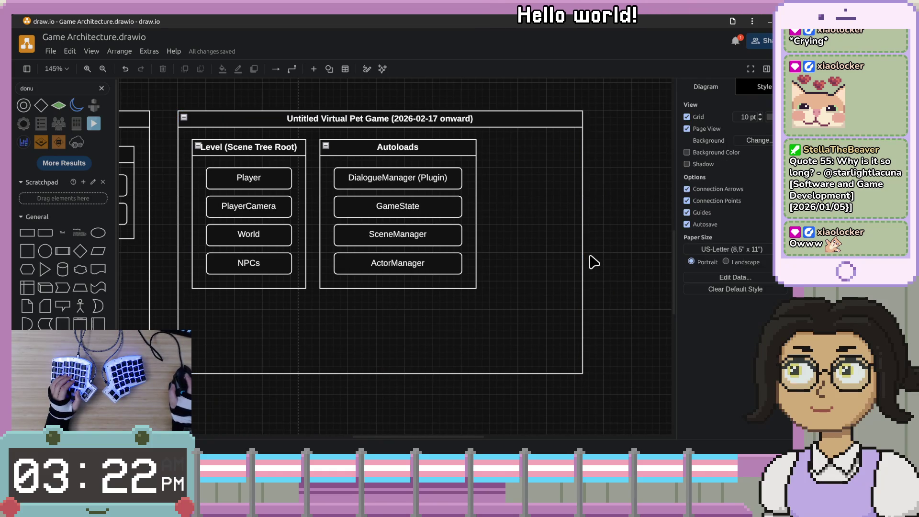
left_click_drag(599, 251, 602, 249)
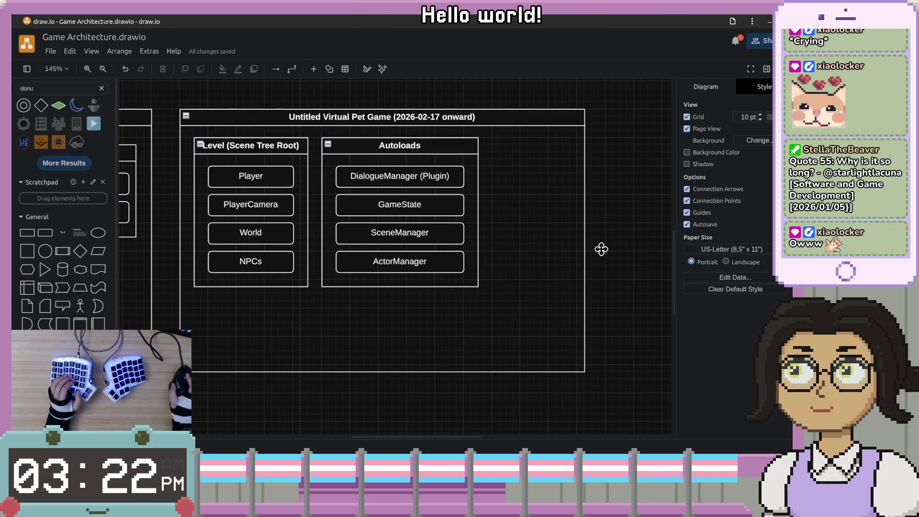
Search the shape library for 'class', replacing the old 'donu' search term.
mouse_move(79, 326)
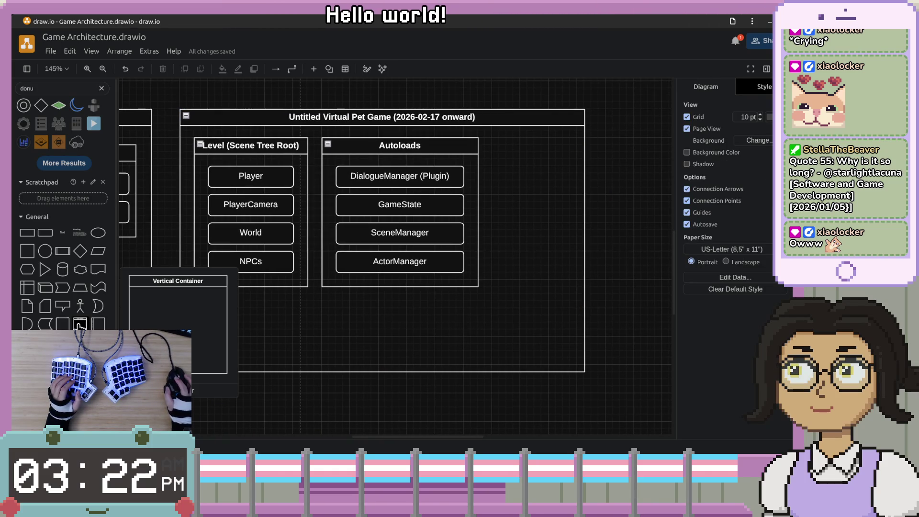
scroll(375, 283, "right", 3)
scroll(375, 283, "down", 1, "ctrl")
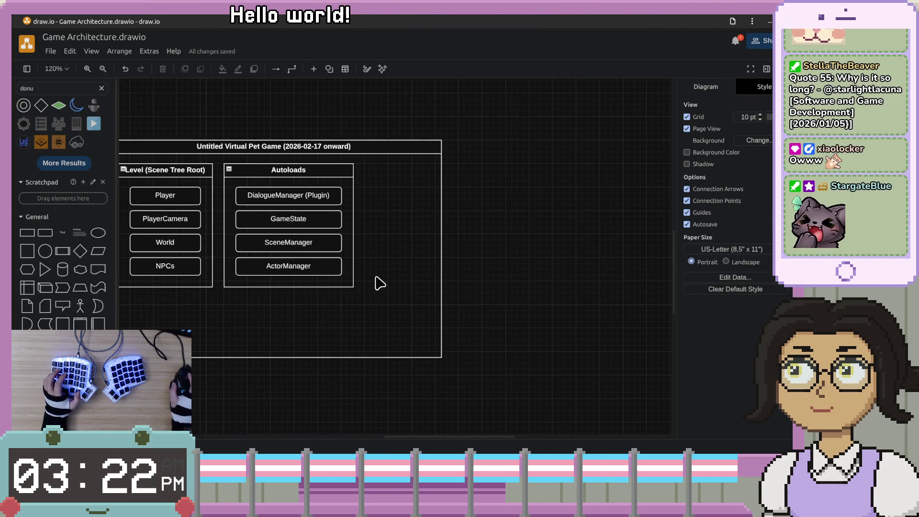
left_click(101, 90)
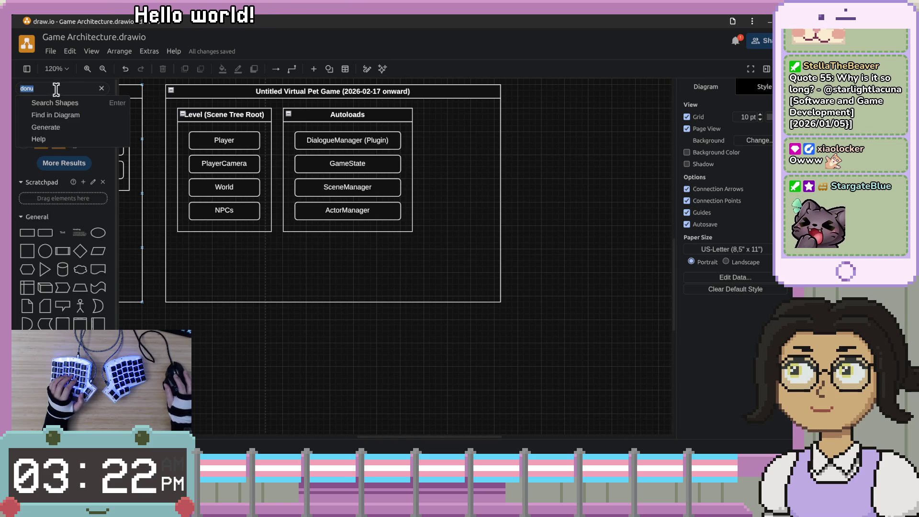
type("class")
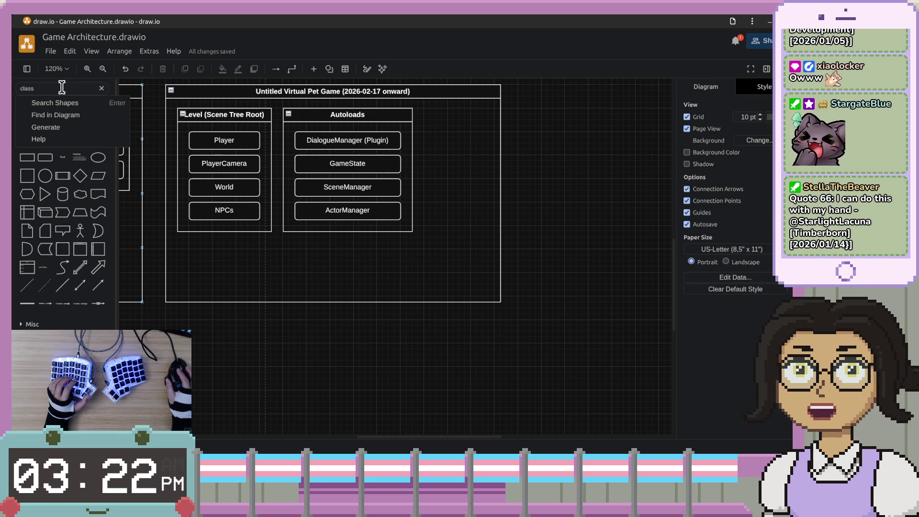
double_click(47, 87)
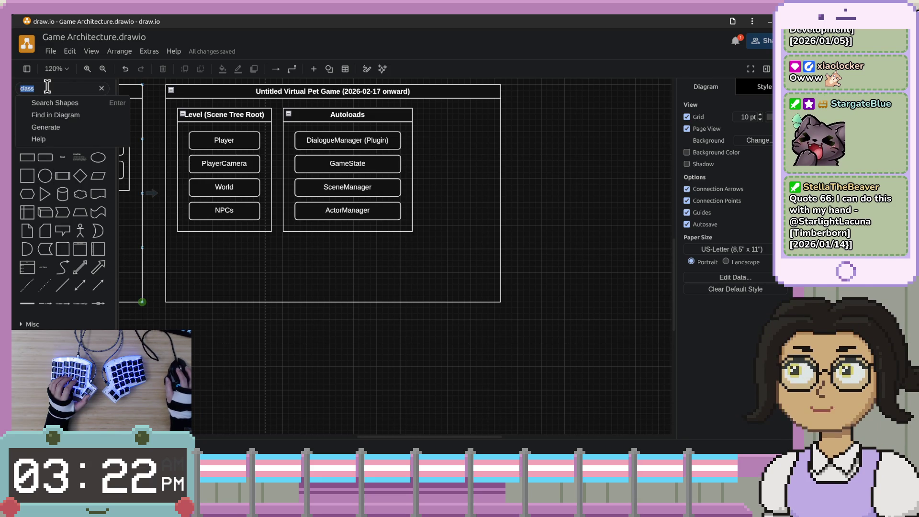
left_click(200, 323)
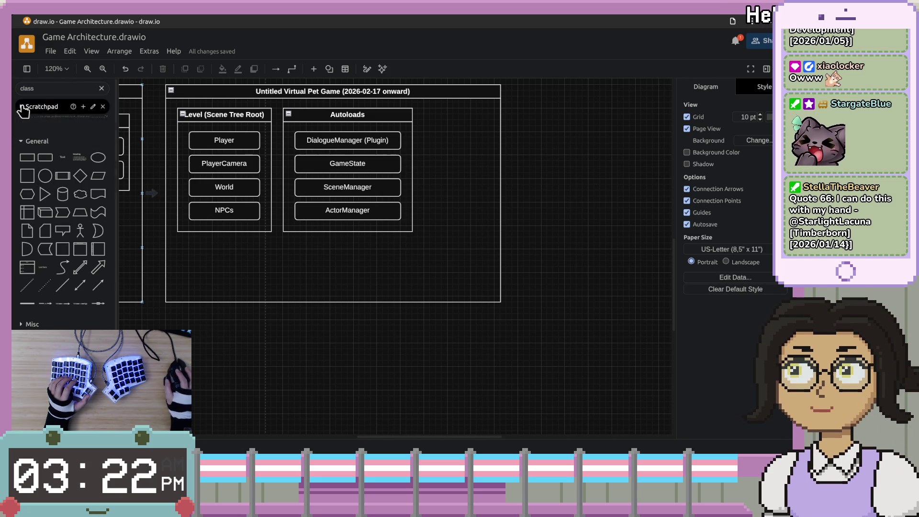
left_click(30, 141)
left_click(50, 89)
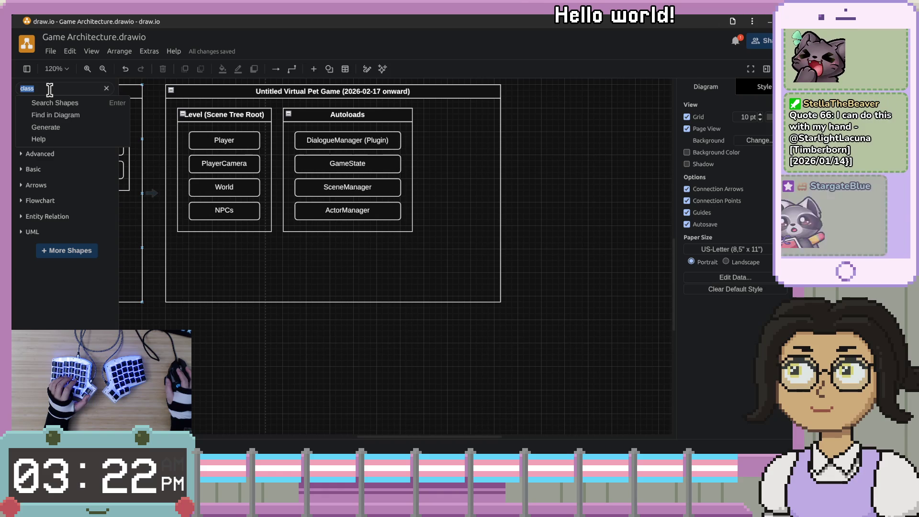
Expand the UML shape category in the sidebar.
left_click(41, 233)
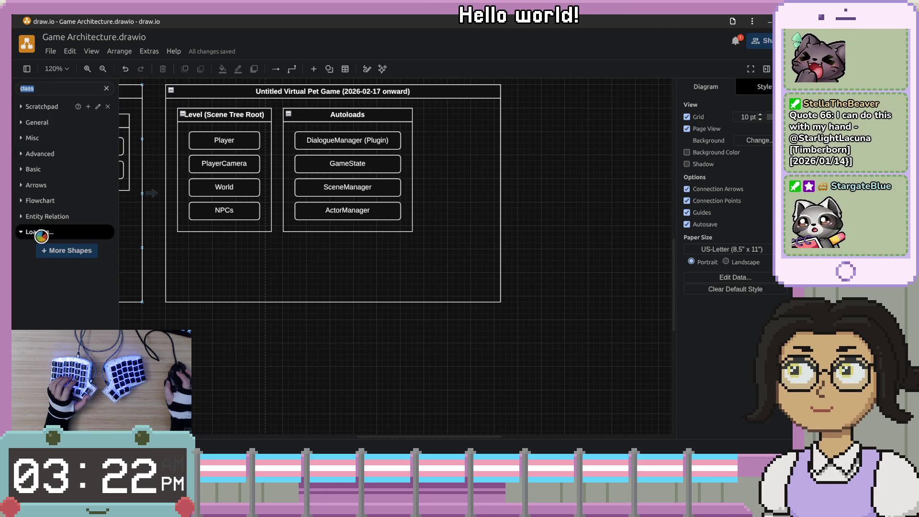
mouse_move(60, 252)
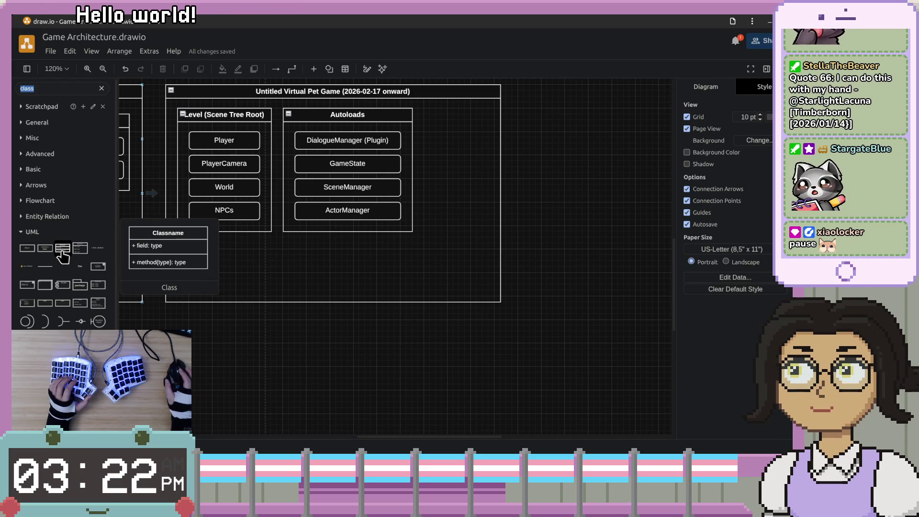
mouse_move(304, 365)
left_mouse_down()
mouse_move(262, 291)
mouse_move(365, 373)
mouse_move(556, 361)
mouse_move(485, 382)
mouse_move(429, 328)
mouse_move(314, 357)
mouse_move(468, 378)
mouse_move(492, 206)
mouse_move(513, 355)
mouse_move(440, 239)
left_mouse_up()
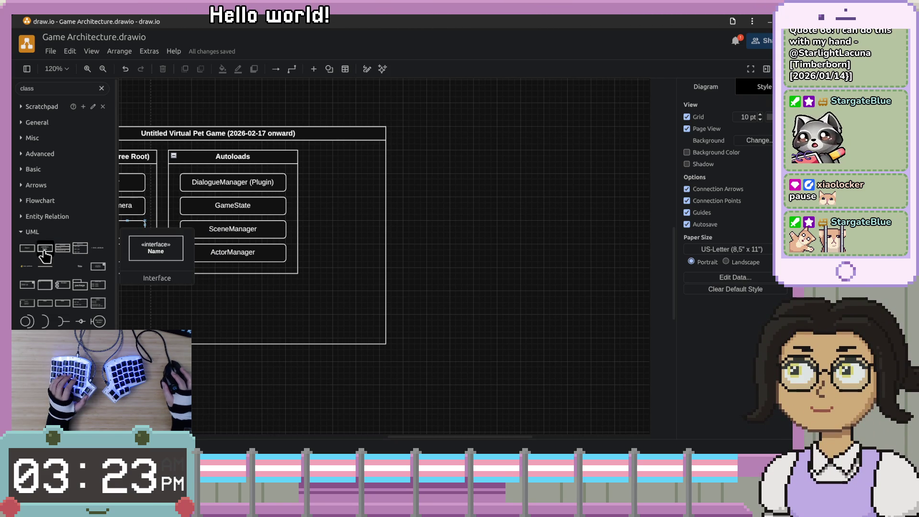
Place a UML Class shape right of the game group and widen it from 160 to 250 pt.
mouse_move(58, 256)
left_mouse_down()
mouse_move(369, 206)
mouse_move(448, 152)
left_mouse_up()
key("shift+Left")
key("shift+Left")
key("shift+Up")
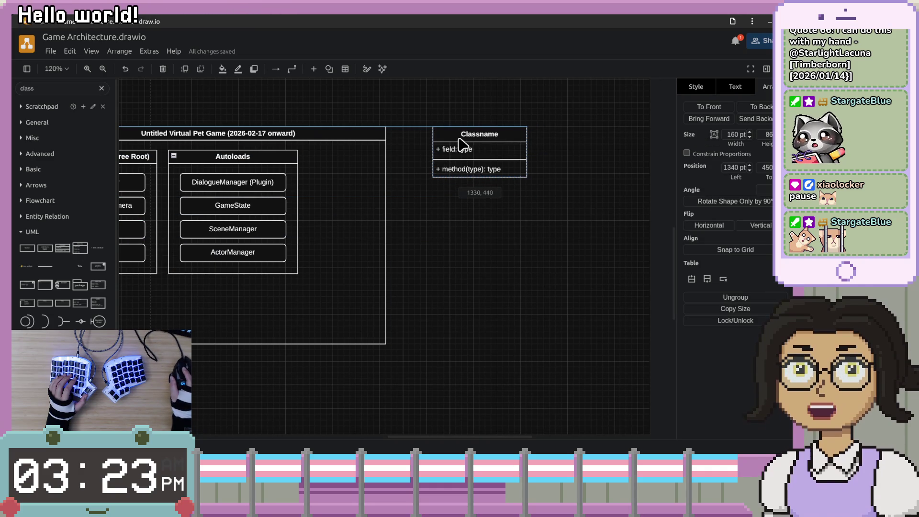
scroll(527, 173, "up", 4)
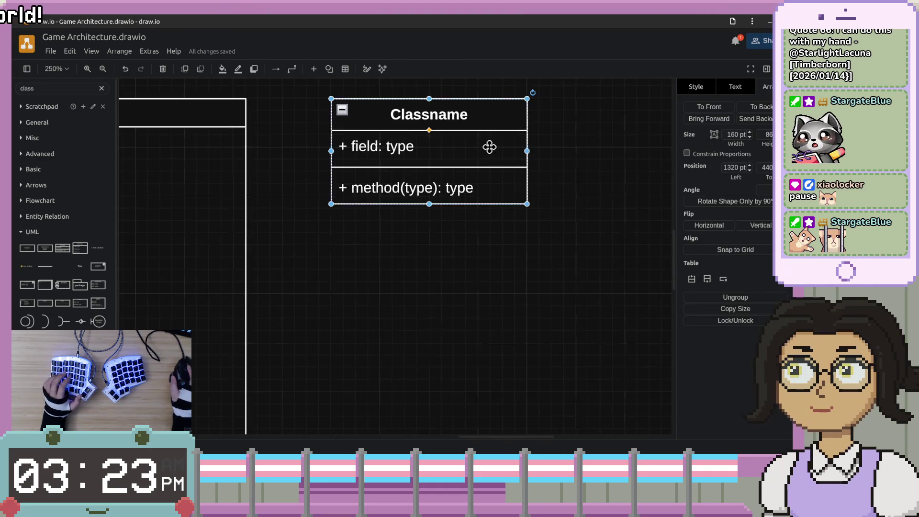
left_click_drag(612, 342, 611, 340)
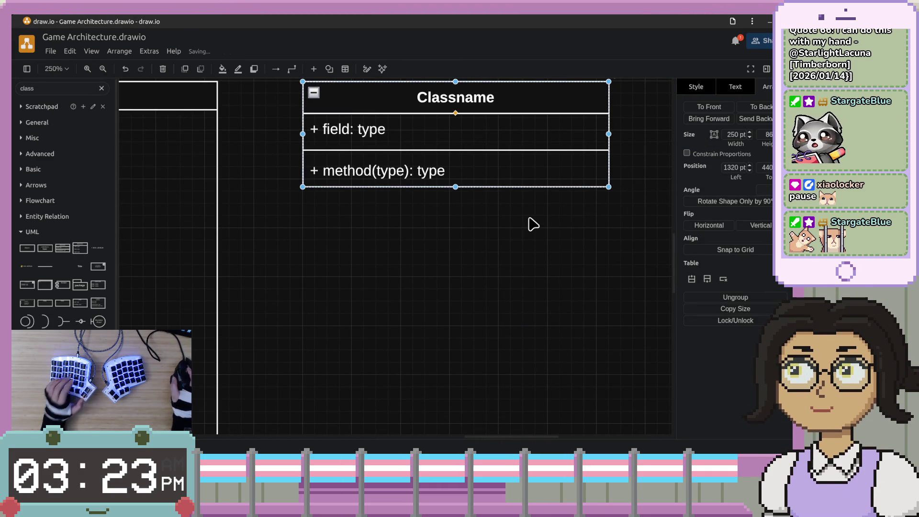
scroll(493, 122, "up", 2)
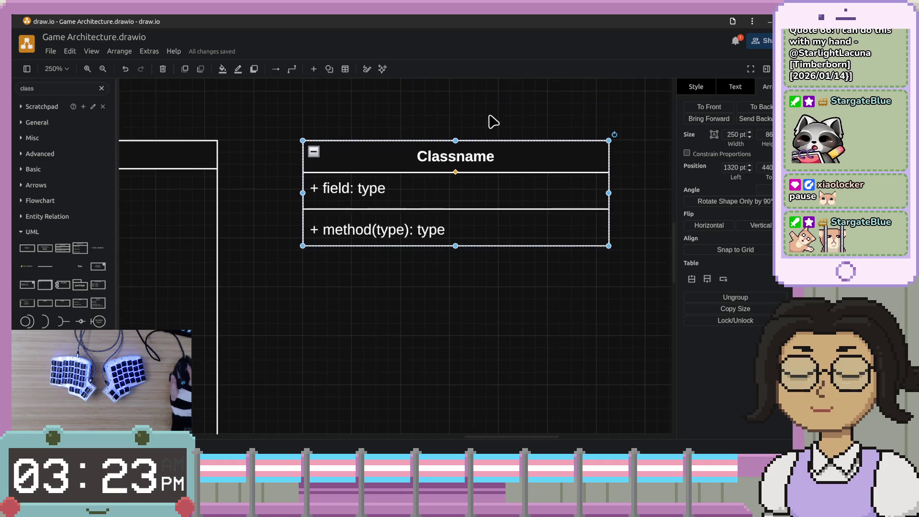
Remove the 'Classname' placeholder text from the UML class header, leaving it blank.
double_click(492, 156)
scroll(478, 245, "down", 3)
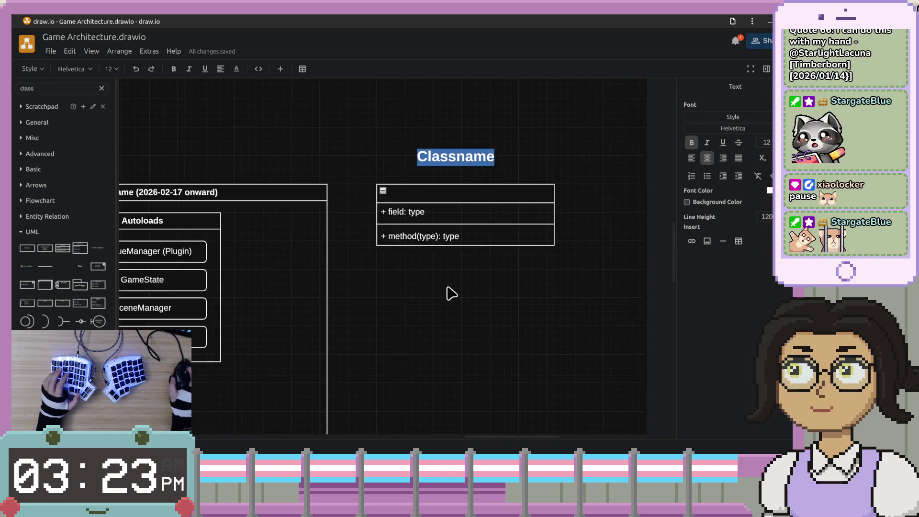
key("Escape")
scroll(527, 219, "up", 1)
key("F2")
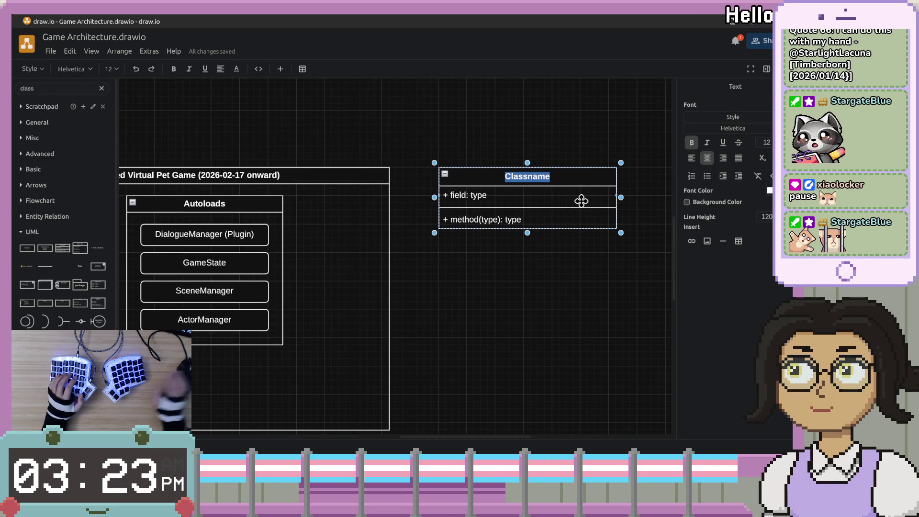
type("G")
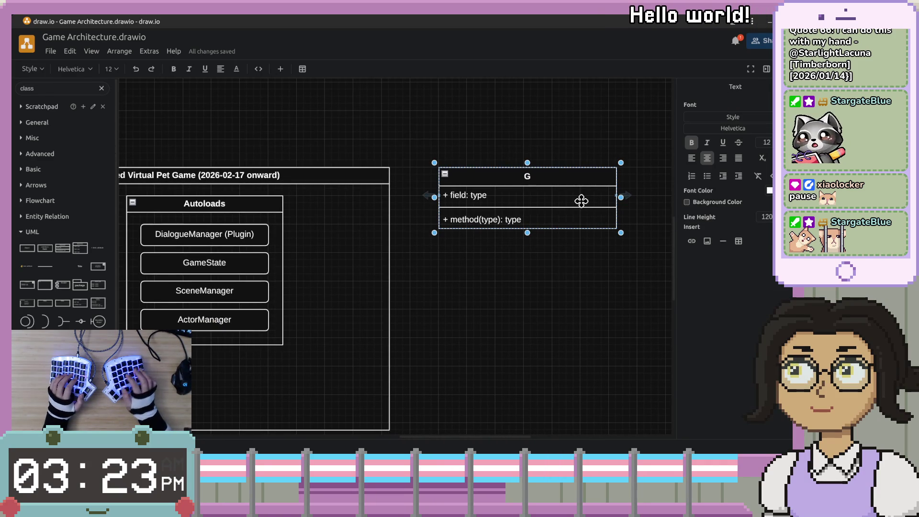
key("BackSpace")
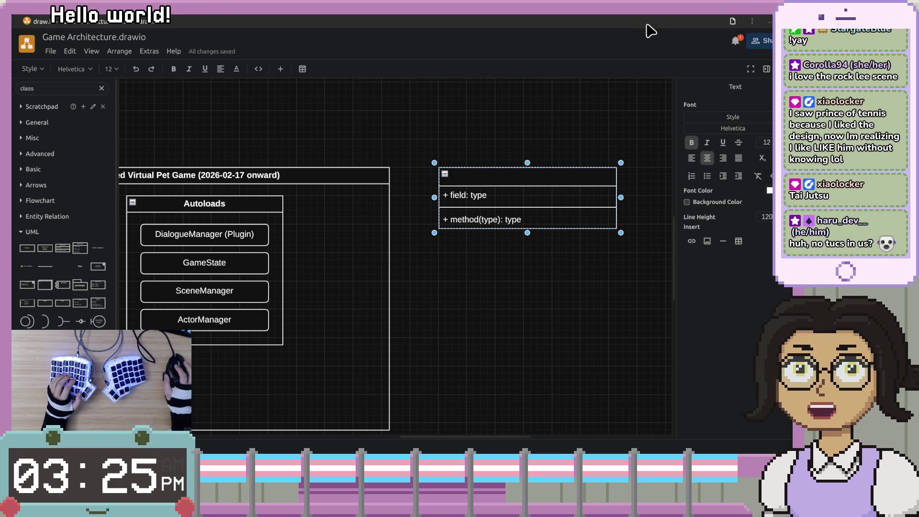
Enter 'SceneManager' as the title in the empty class header.
key("F2")
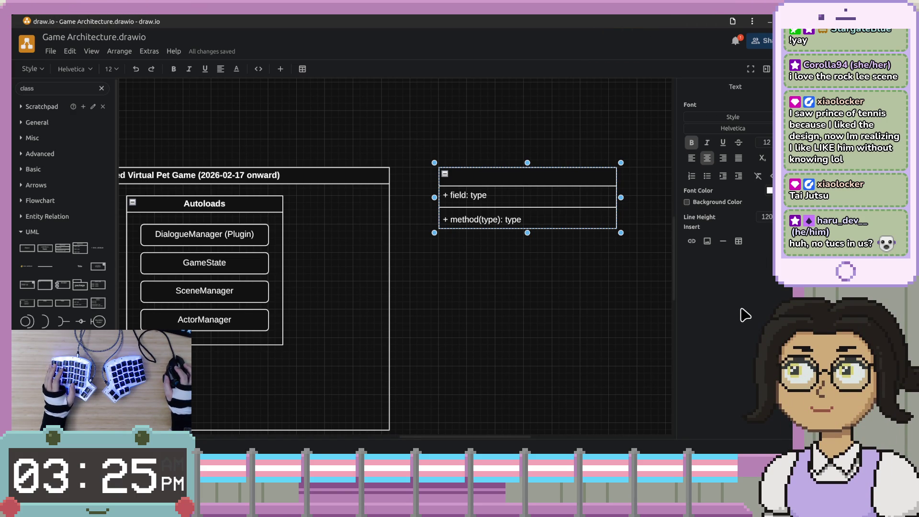
double_click(535, 178)
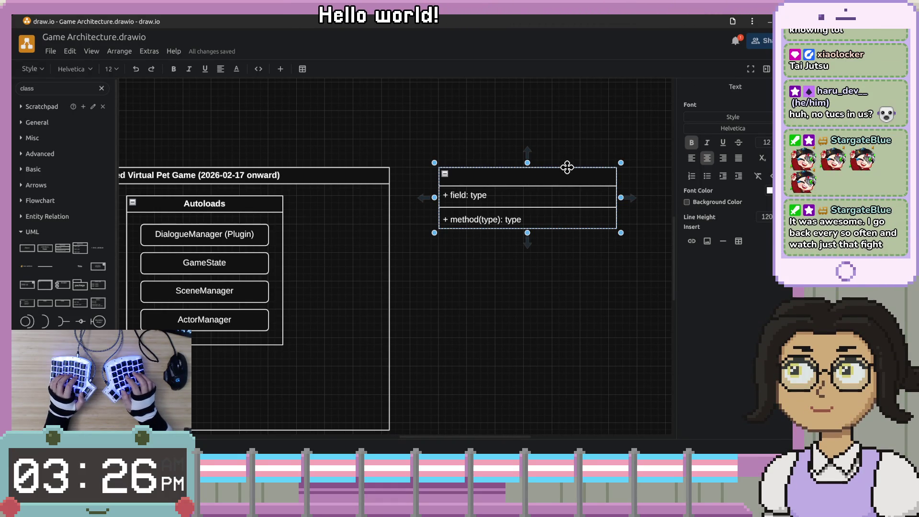
type("Scene")
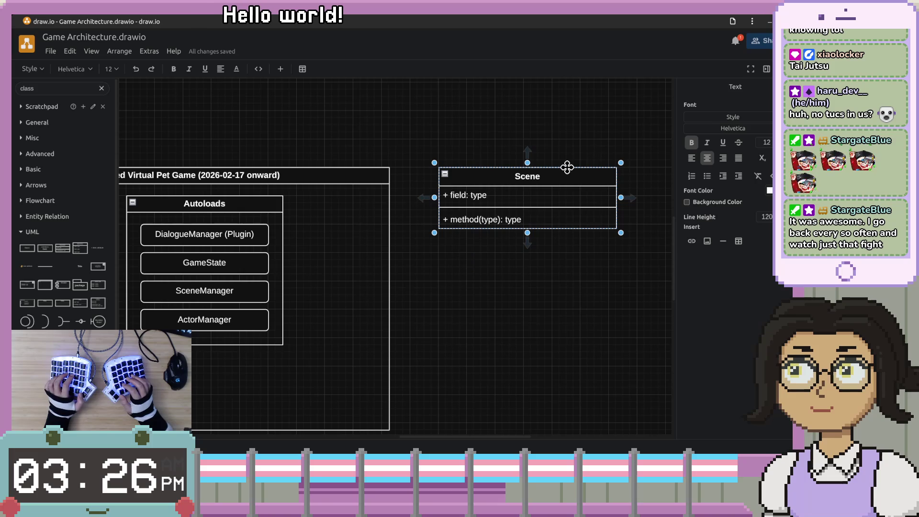
type("Manager")
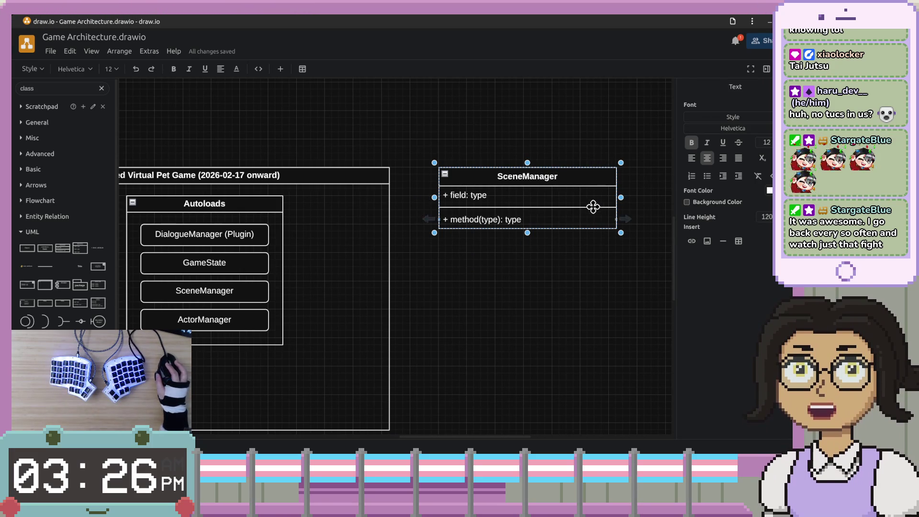
left_click(585, 193)
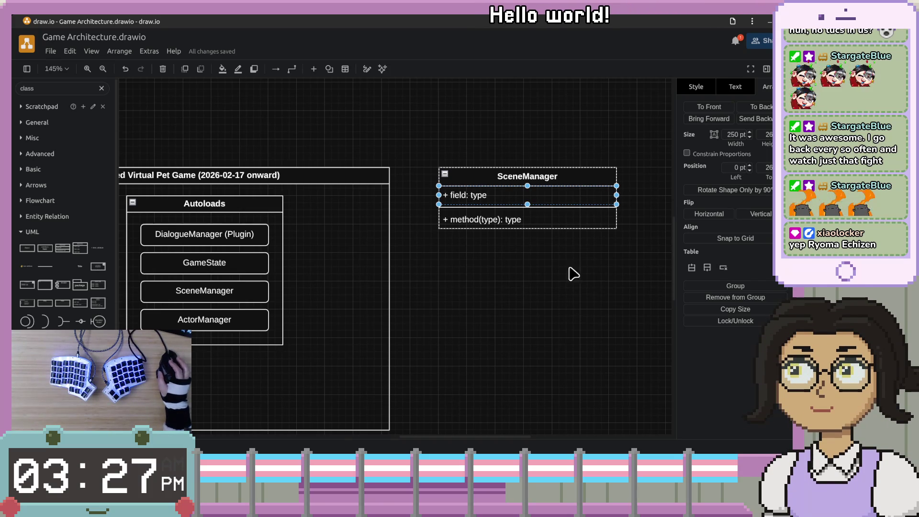
Erase the '+ field: type' placeholder text from the attribute row.
left_click(549, 200)
left_click(546, 196)
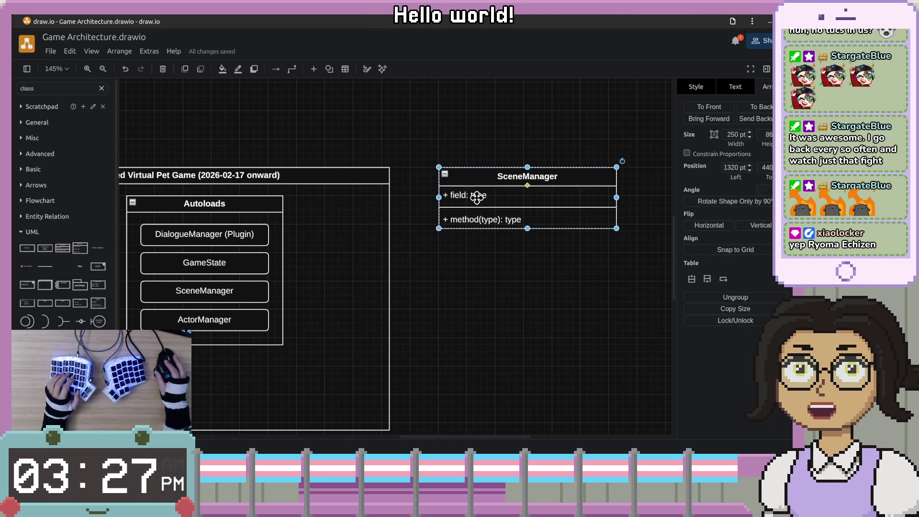
key("F2")
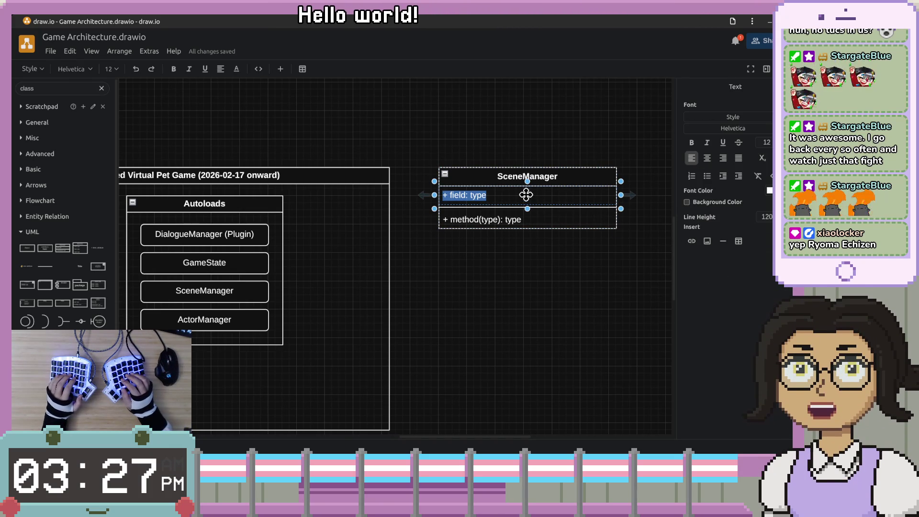
key("End")
key("ctrl+shift+Left")
key("shift+Home")
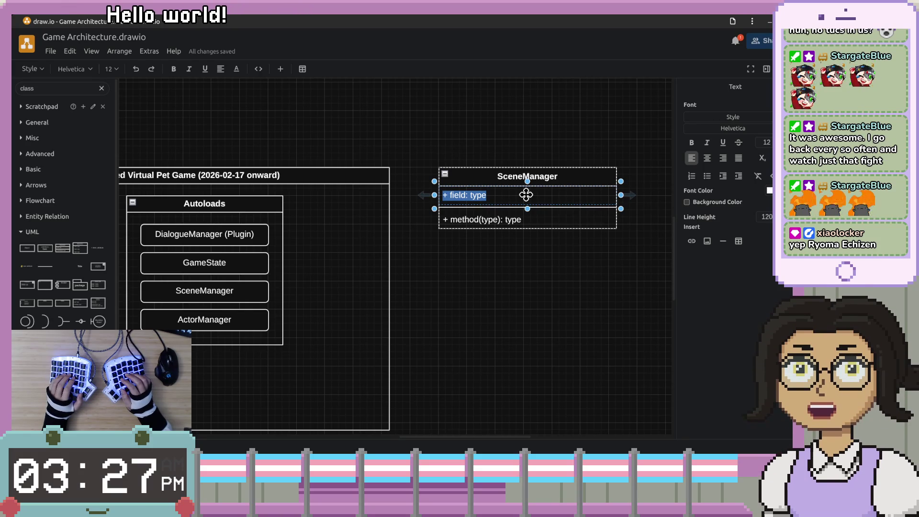
key("BackSpace")
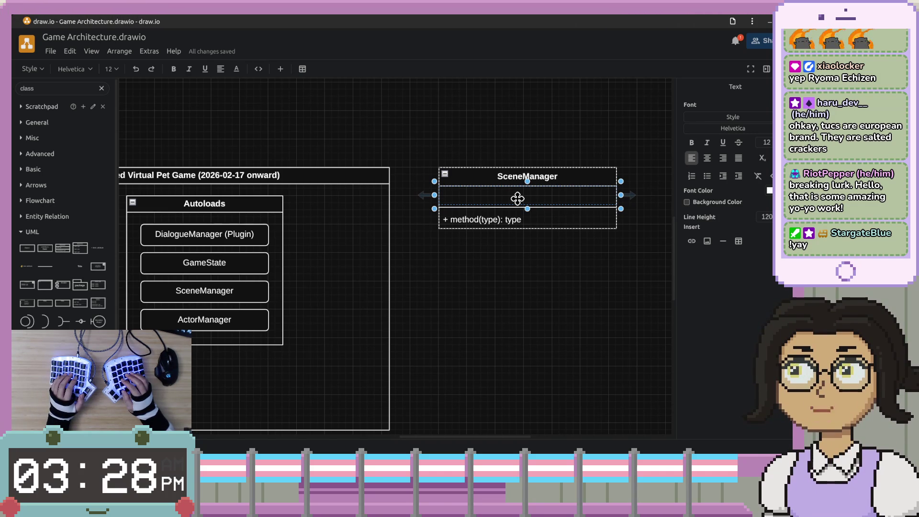
Restore the accidentally deleted attribute row with Ctrl+Z.
scroll(512, 204, "up", 1)
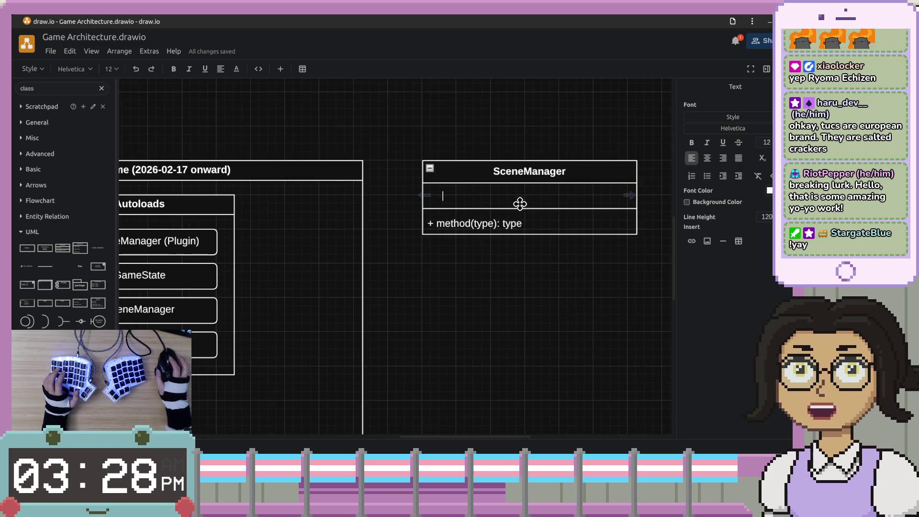
key("Escape")
scroll(589, 207, "up", 2)
key("Delete")
scroll(519, 237, "right", 3)
left_click(455, 248)
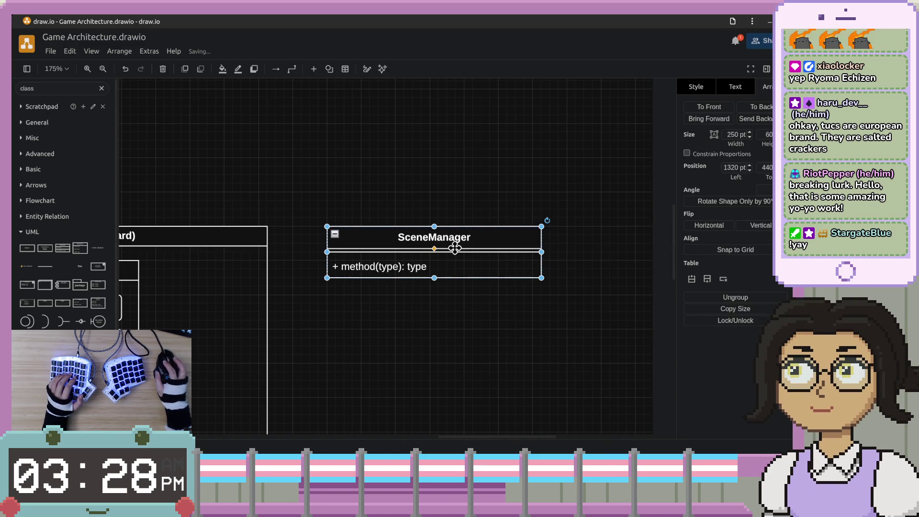
key("ctrl+z")
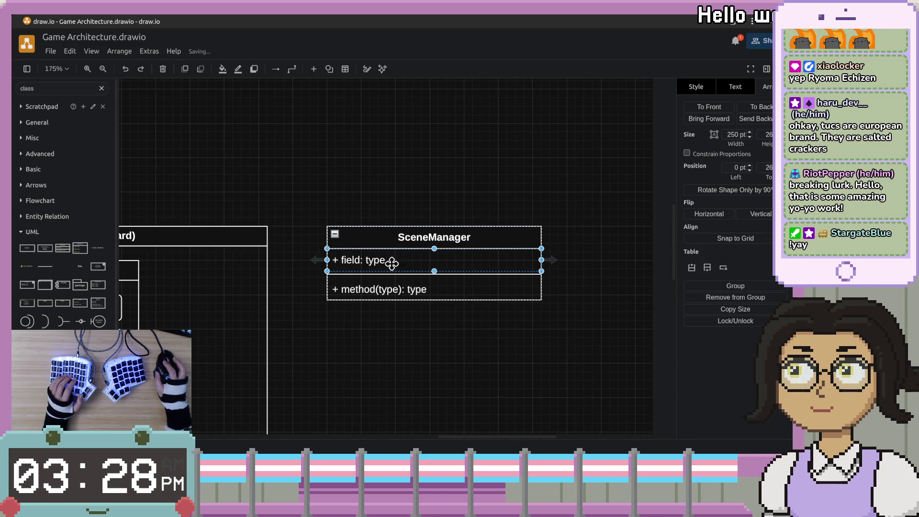
Enter 'scenes: Array' as the SceneManager class's attribute.
double_click(390, 260)
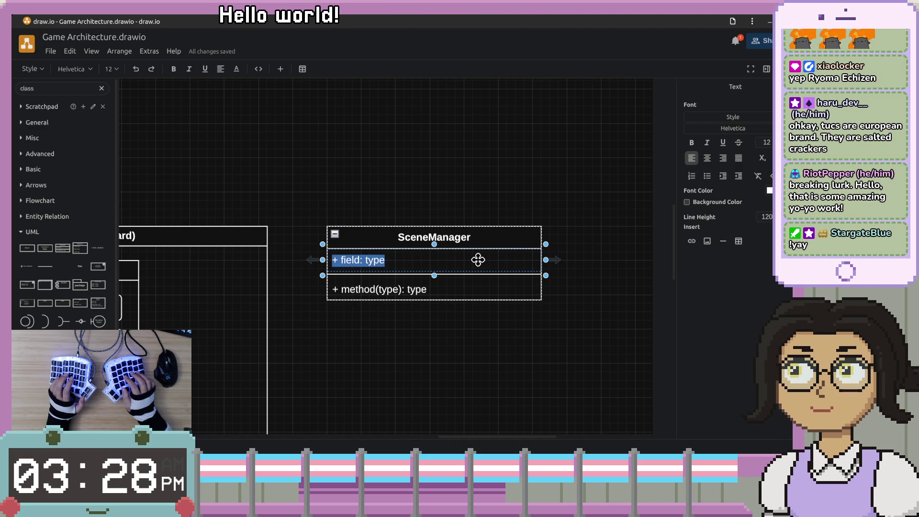
type("sc")
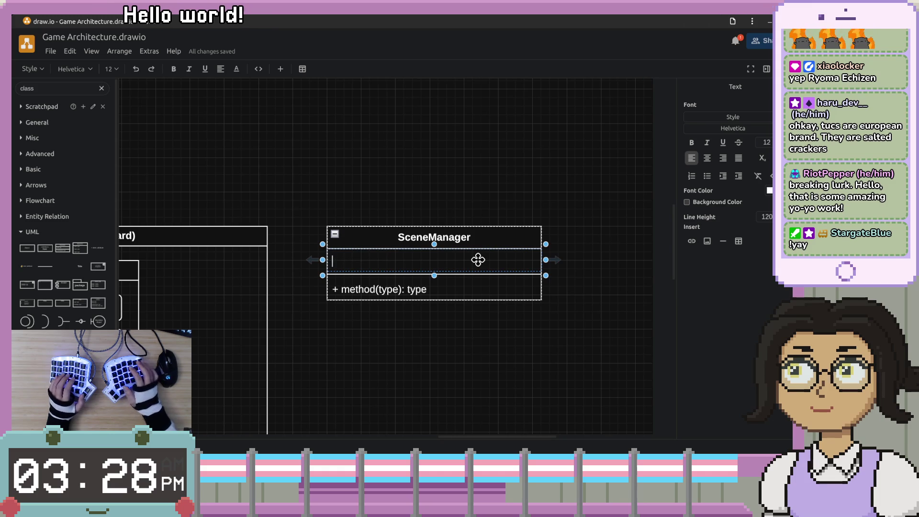
type("ene")
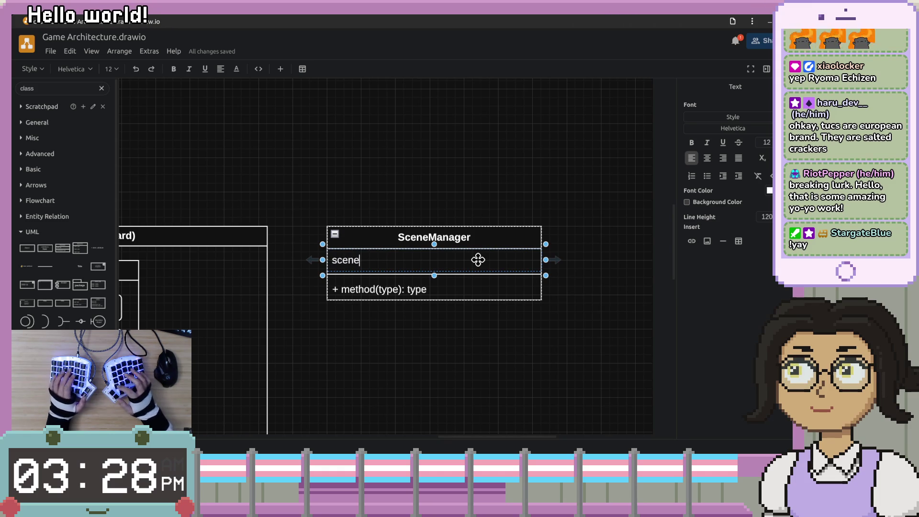
type("s: Array")
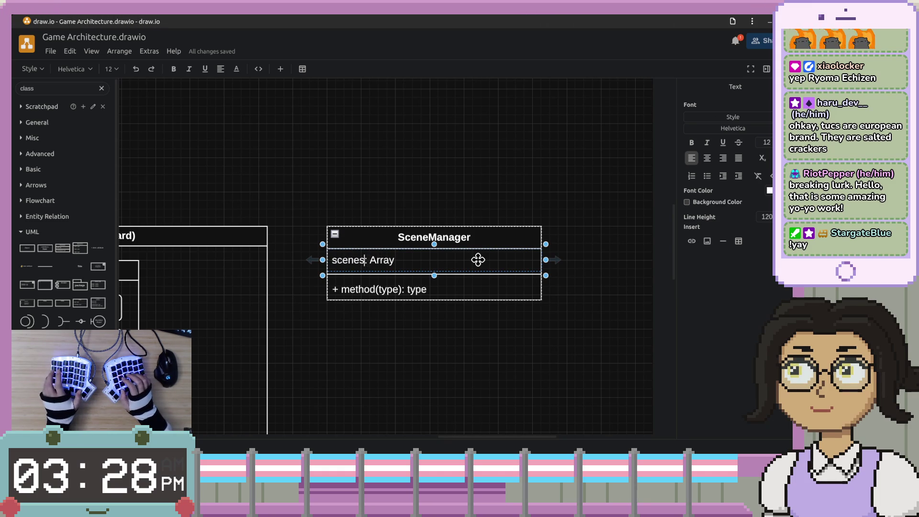
key("End")
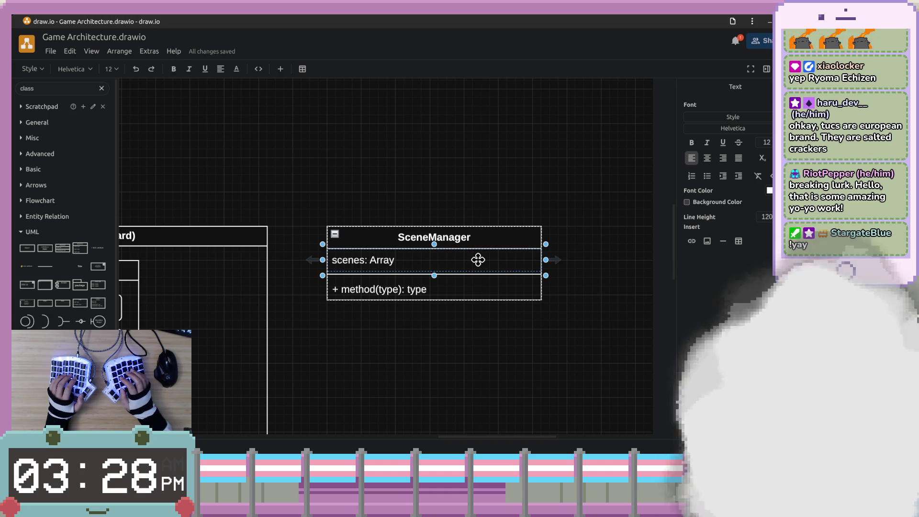
key("ctrl+a")
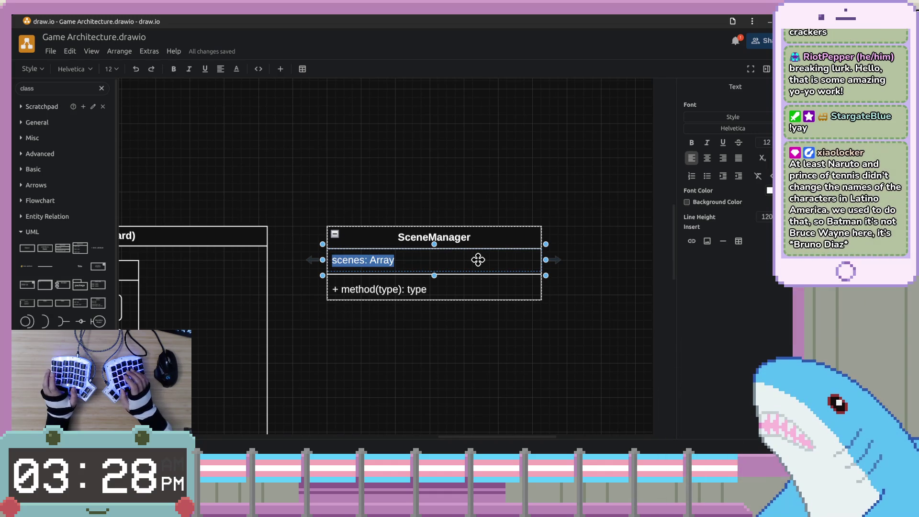
key("Right")
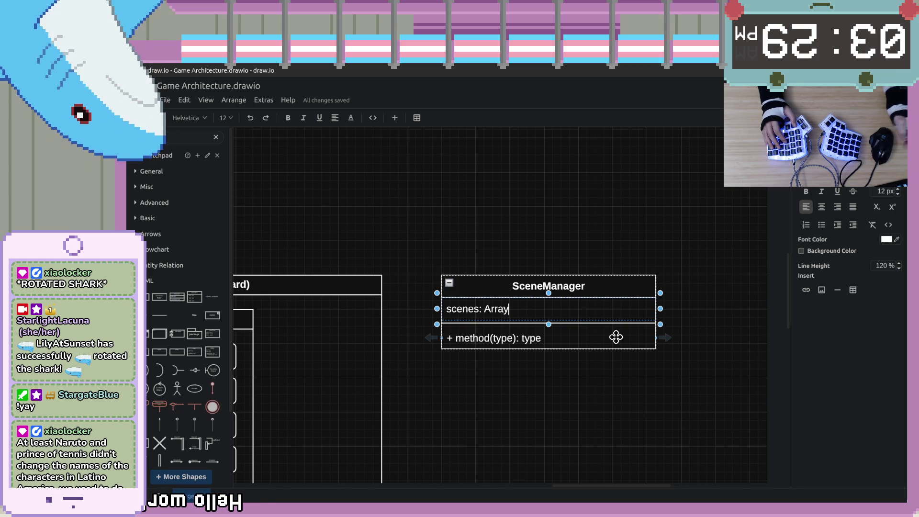
left_click(622, 308)
key("F2")
Rewrite the method row as change_scene(target: PackedScene, save: bool) and widen the class to fit.
left_click(621, 341)
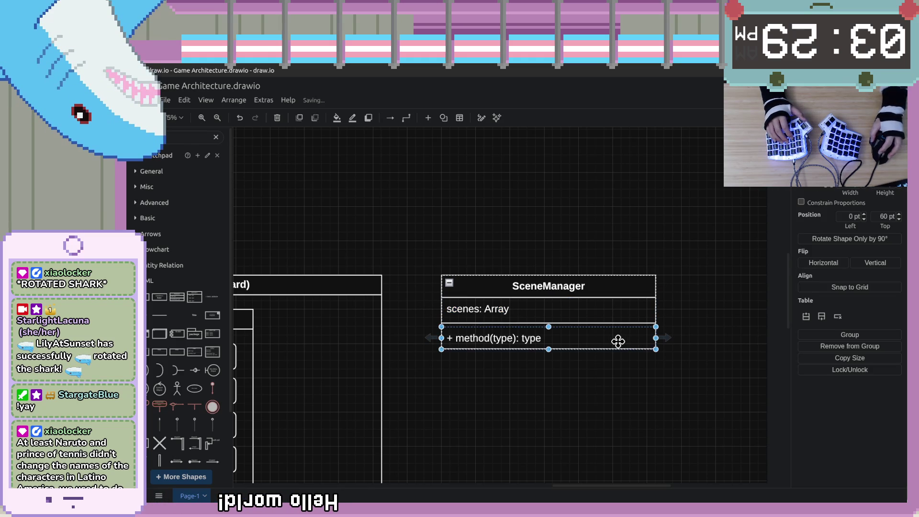
key("F2")
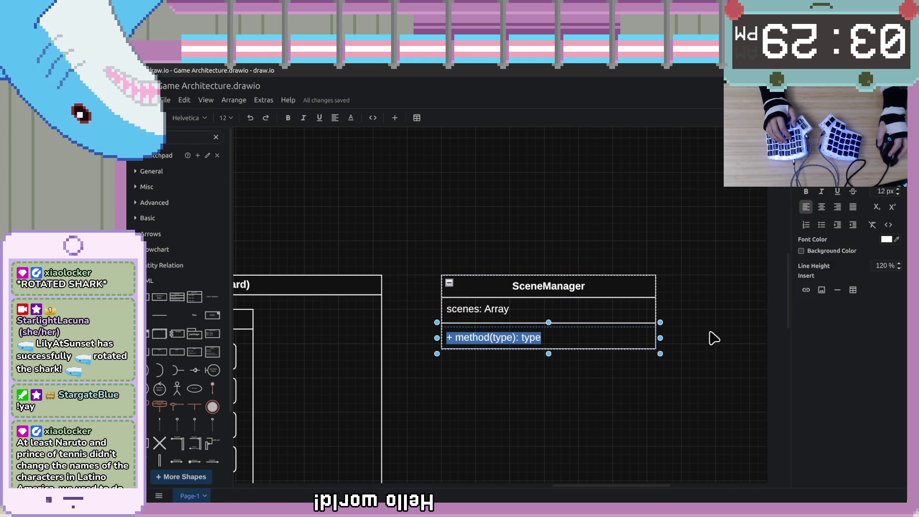
key("Escape")
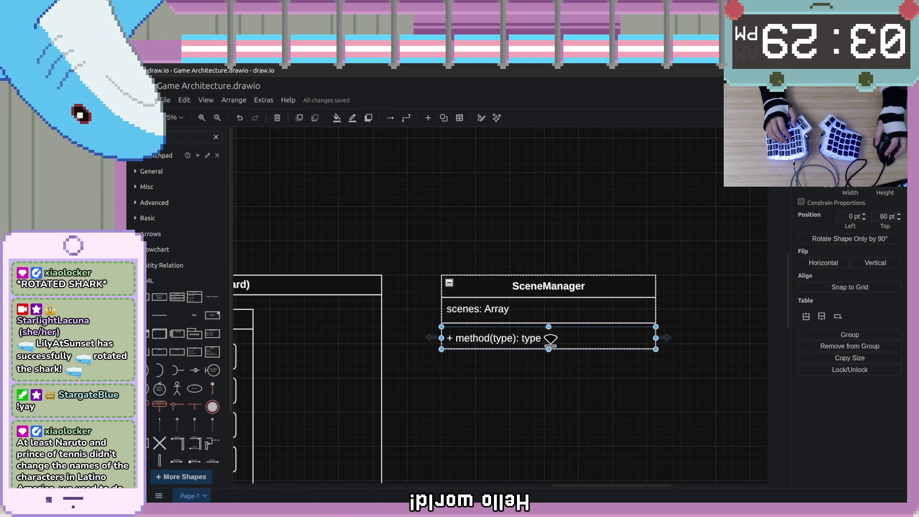
key("F2")
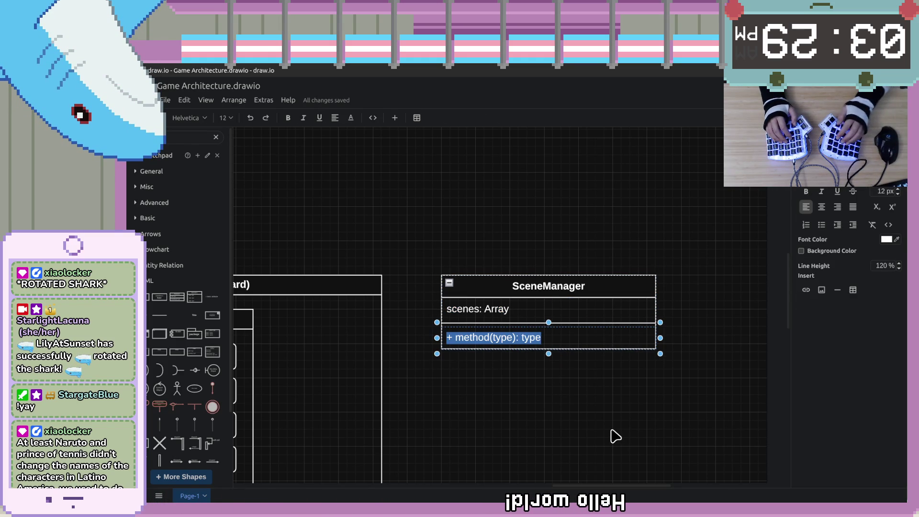
type("change")
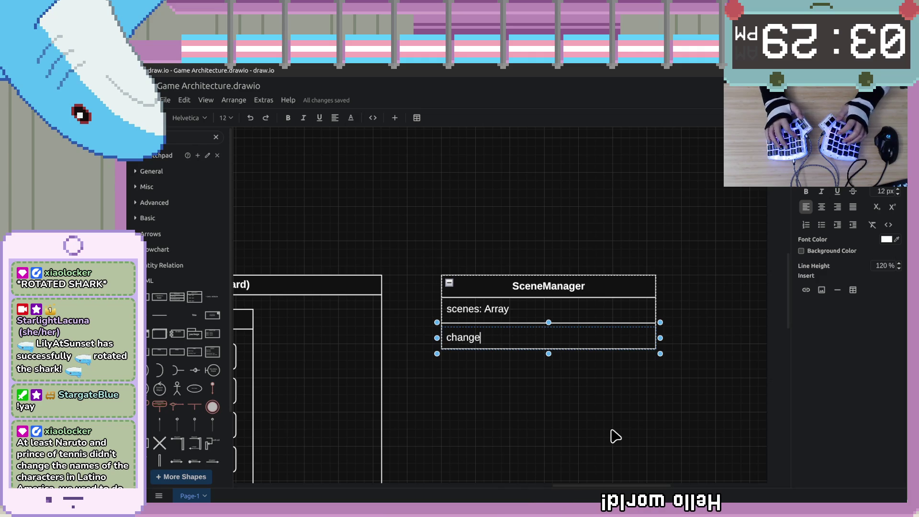
type("_scke")
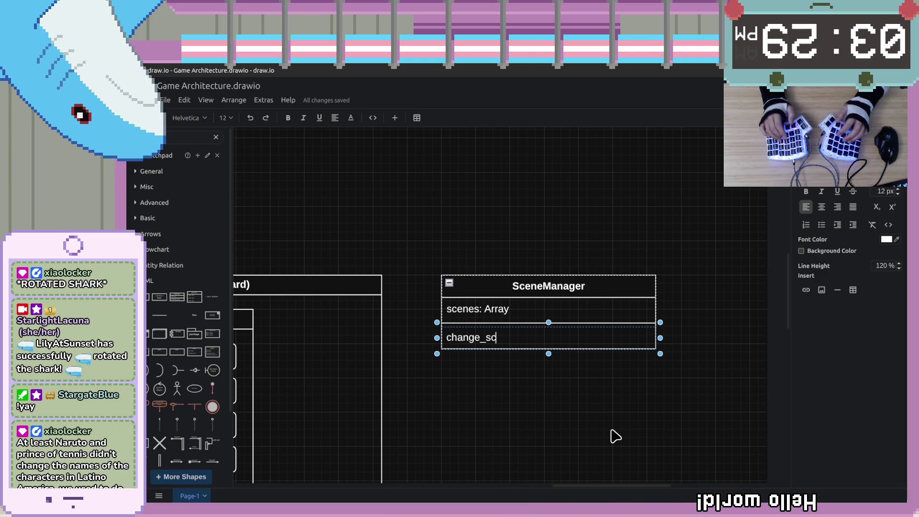
key("BackSpace")
key("BackSpace")
type("ene:")
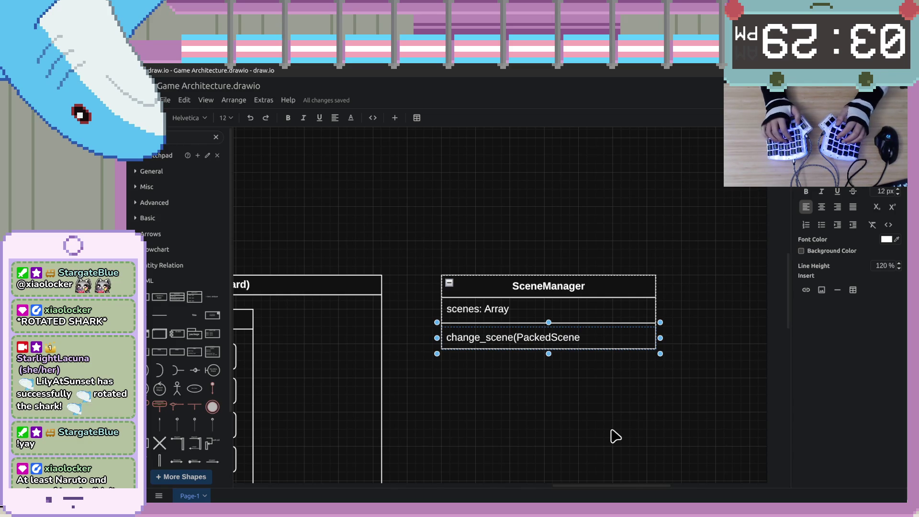
type(":")
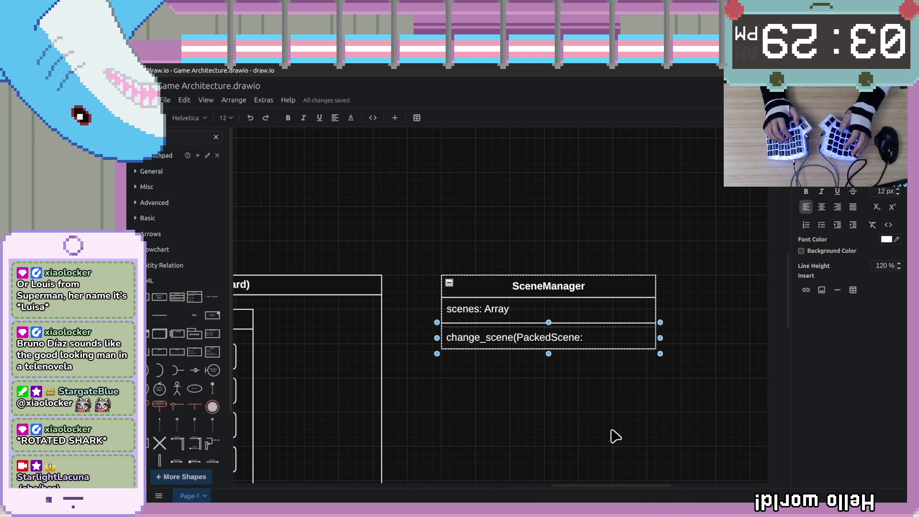
key("BackSpace")
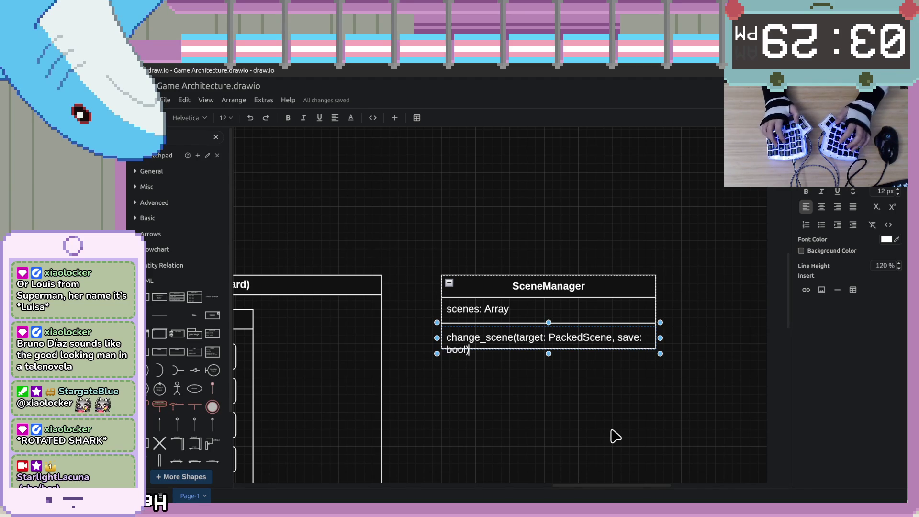
left_click_drag(660, 338, 682, 338)
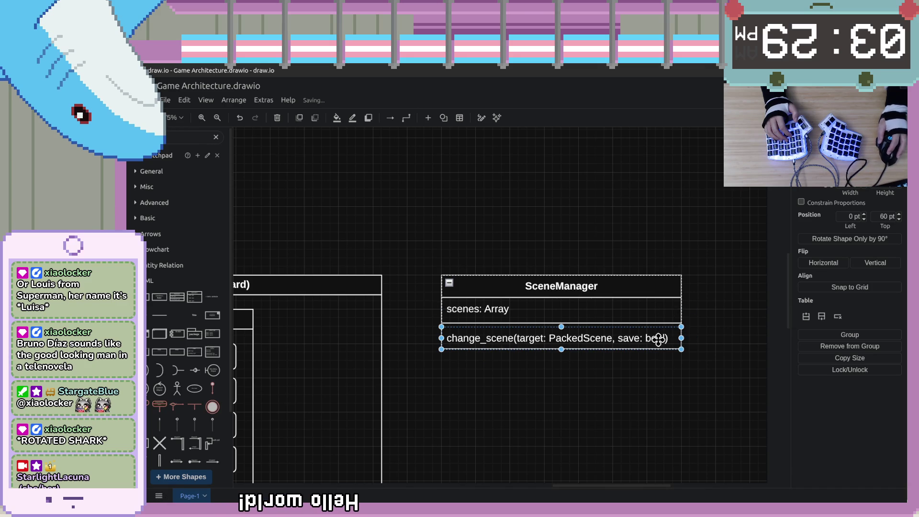
Rename the change_scene parameter 'save' to 'keep_in_memory'.
double_click(657, 338)
double_click(641, 338)
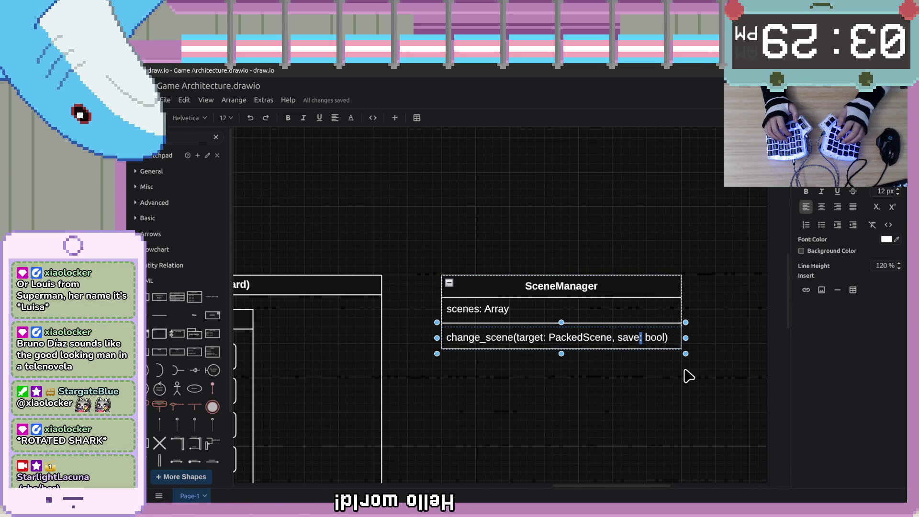
key("ctrl+shift+Left")
type("keep")
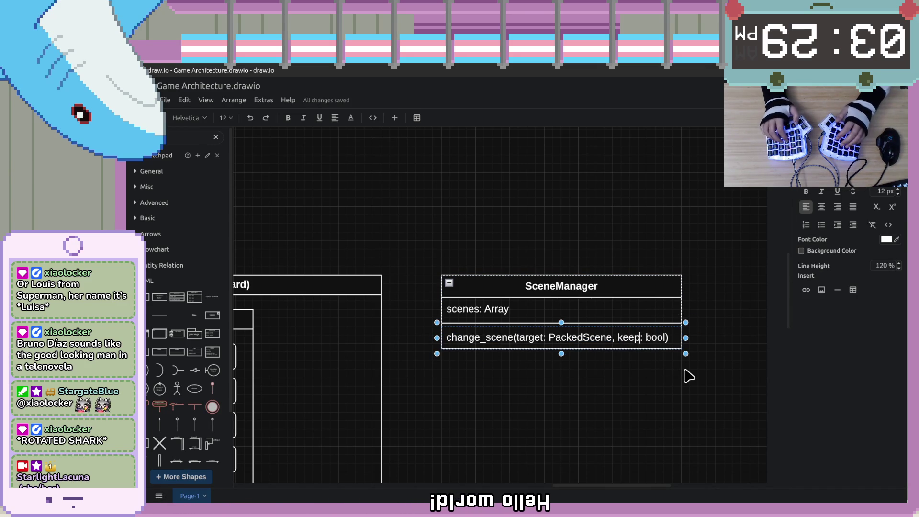
type("_in_me")
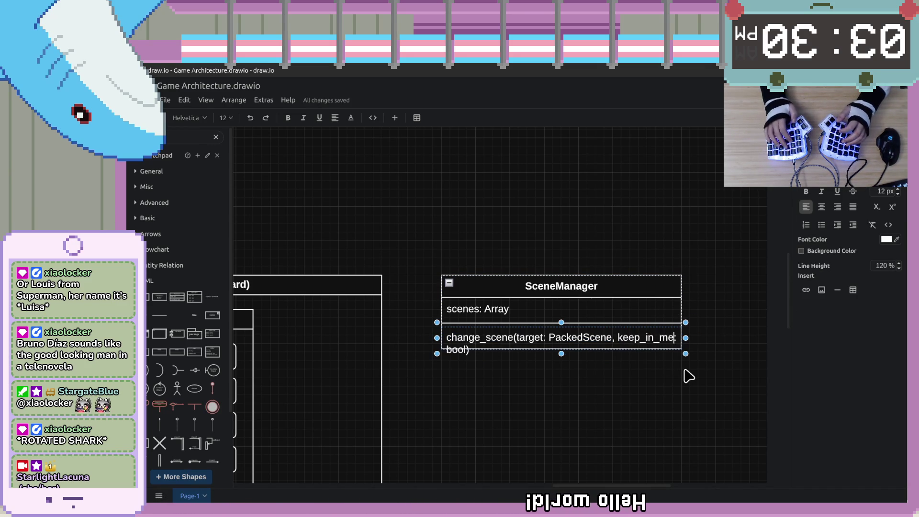
type("mory")
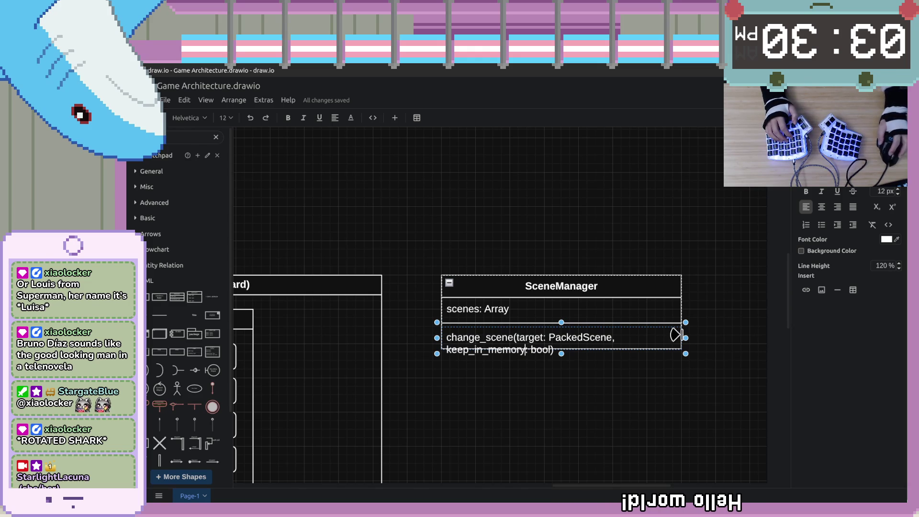
left_click(652, 288)
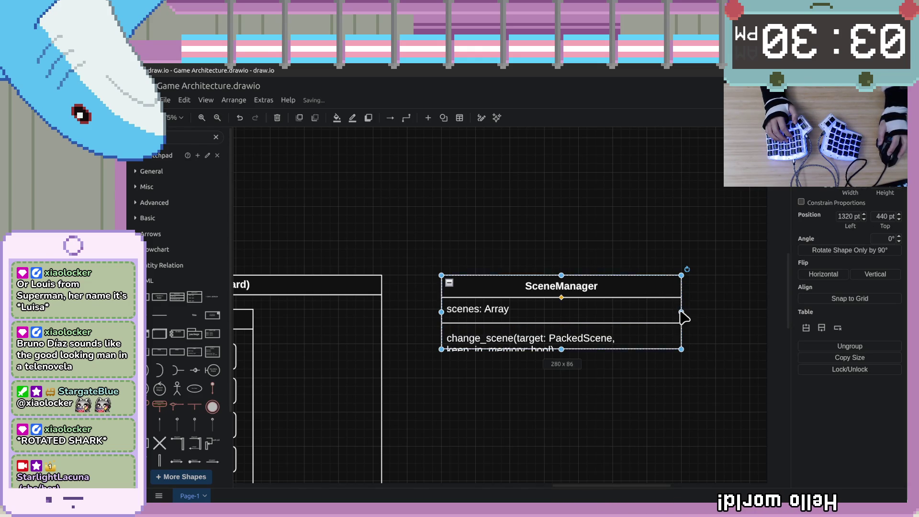
Widen the SceneManager class so 'keep_in_memory: bool' fits.
left_click_drag(682, 312, 722, 316)
left_click(684, 344)
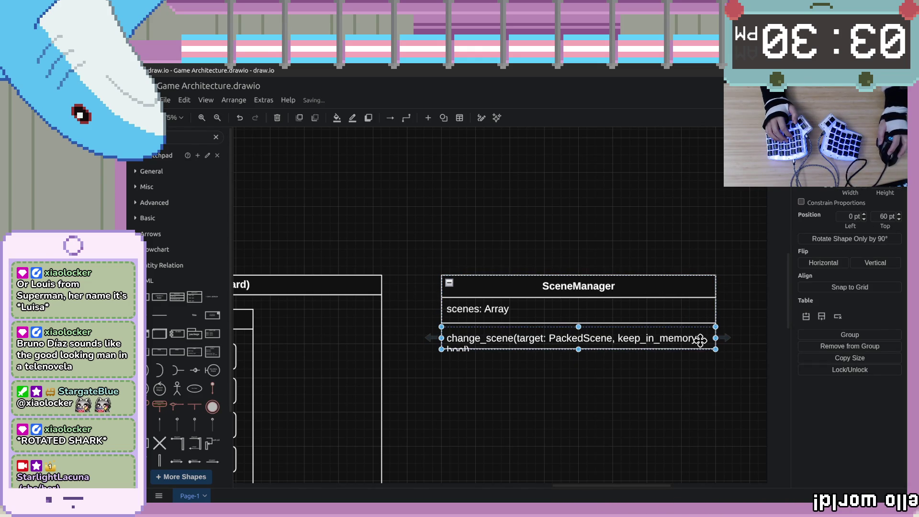
left_click(709, 305)
left_click(695, 281)
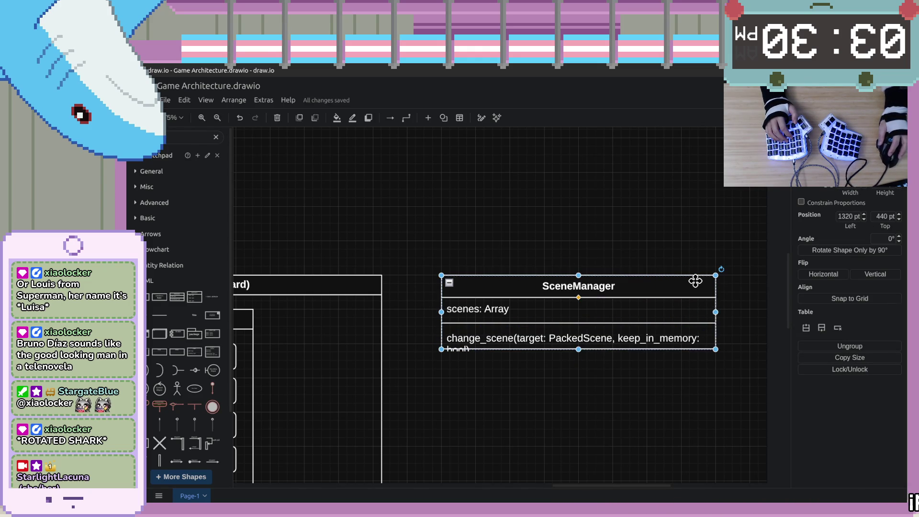
left_click_drag(750, 319, 750, 319)
Check that change_scene(target: PackedScene, keep_in_memory: bool) sits on one line, then reselect SceneManager.
left_click(724, 337)
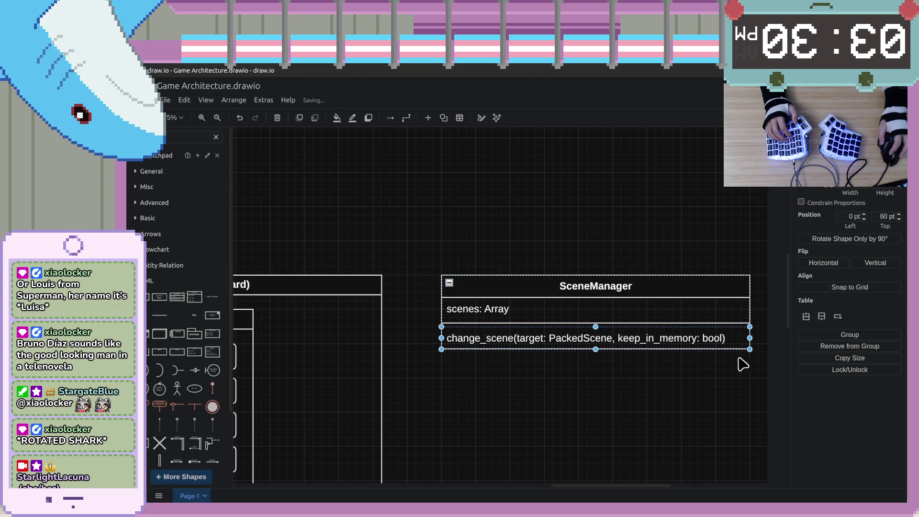
double_click(717, 342)
key("Home")
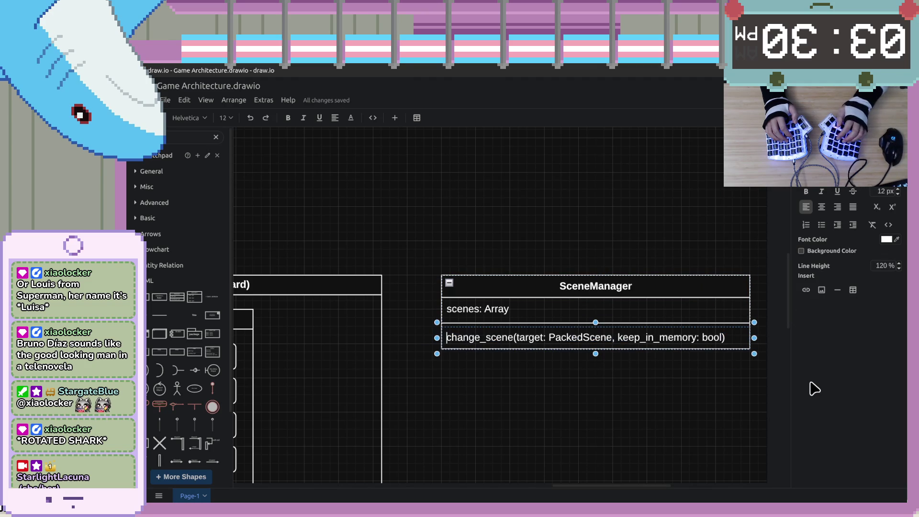
left_click(602, 315)
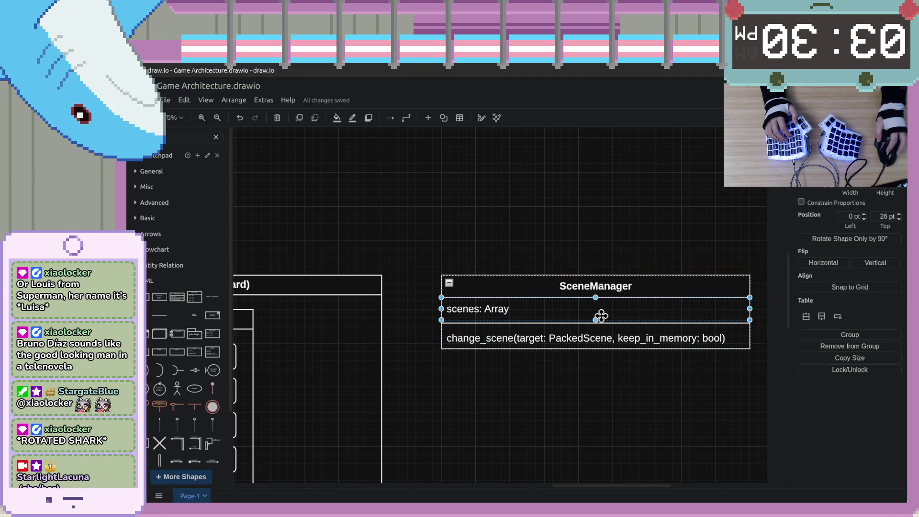
left_click_drag(707, 430, 601, 396)
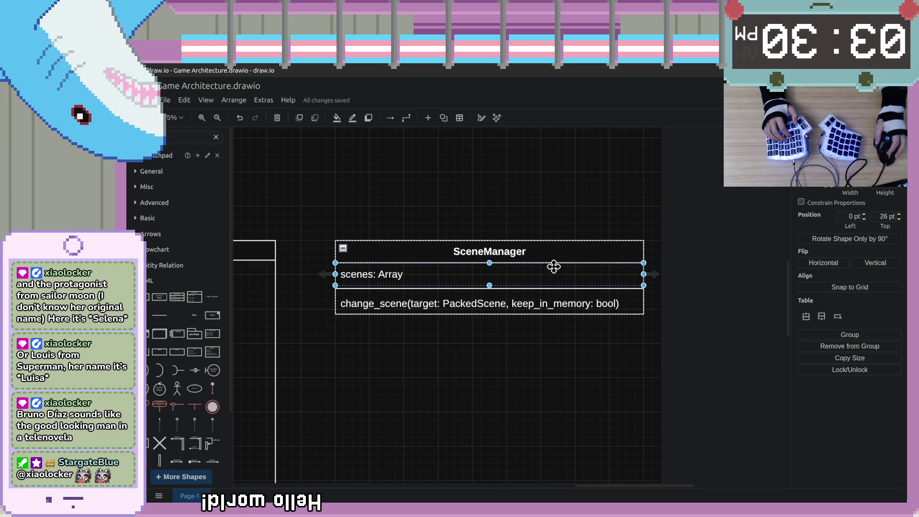
left_click(529, 253)
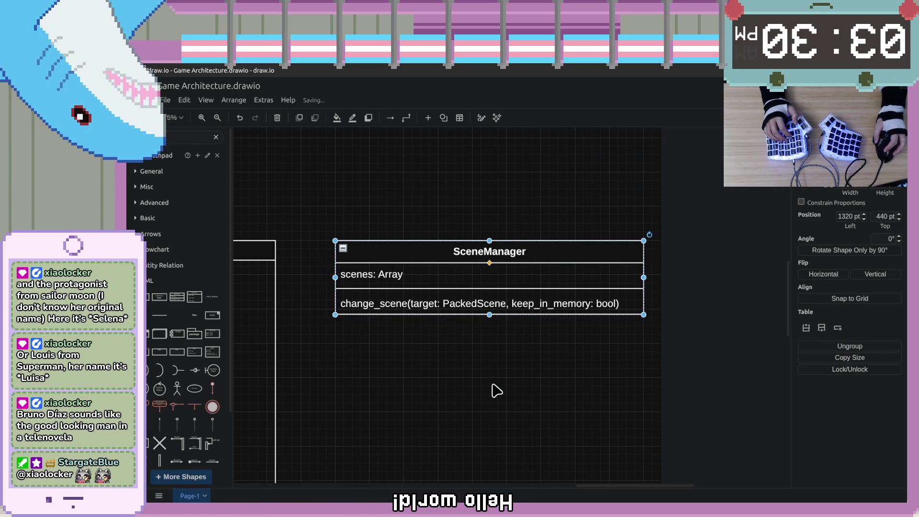
Add a new line below the change_scene signature and start typing a second method name.
left_click(636, 303)
key("F2")
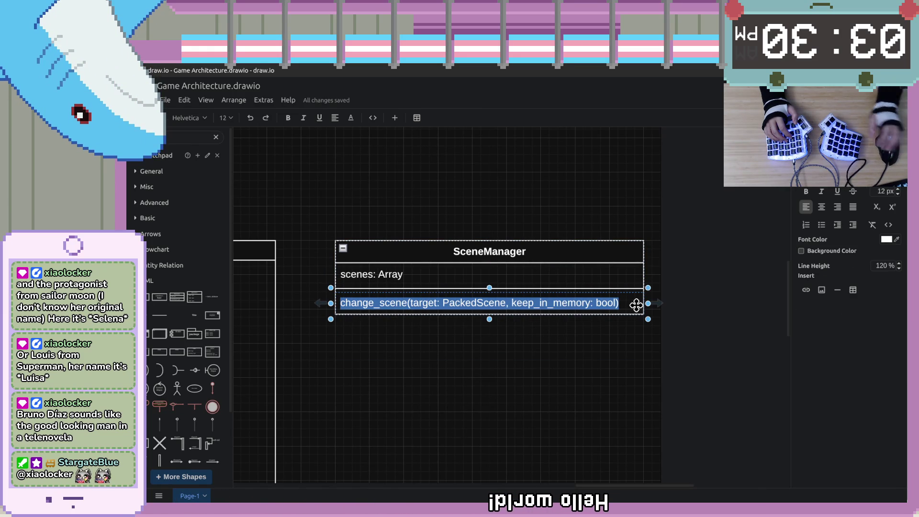
key("End")
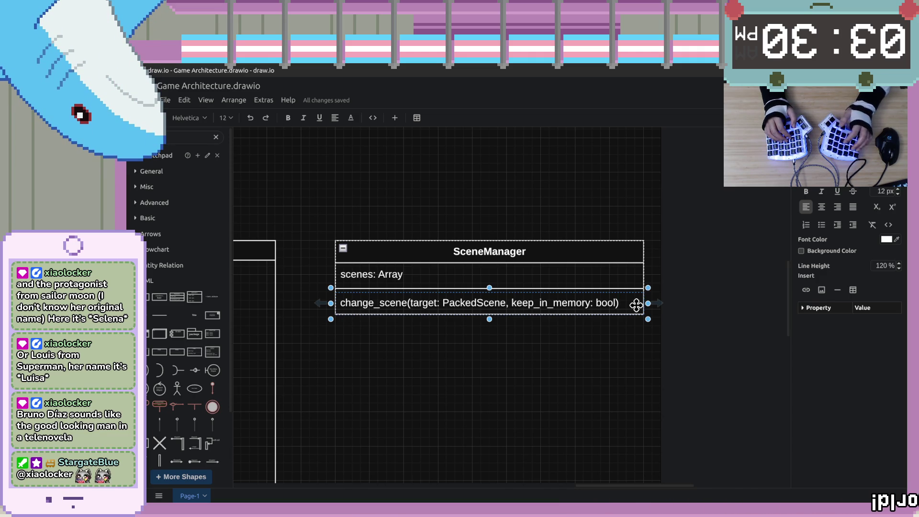
type("s")
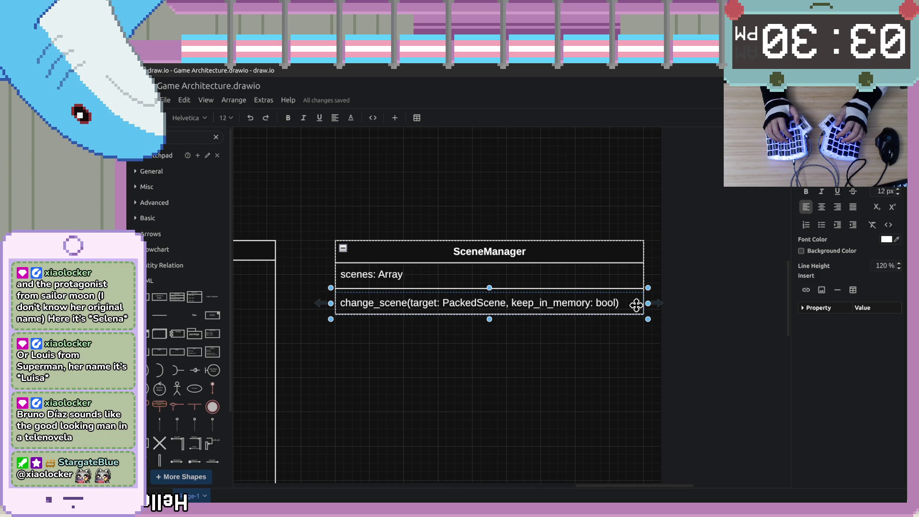
type("changeS")
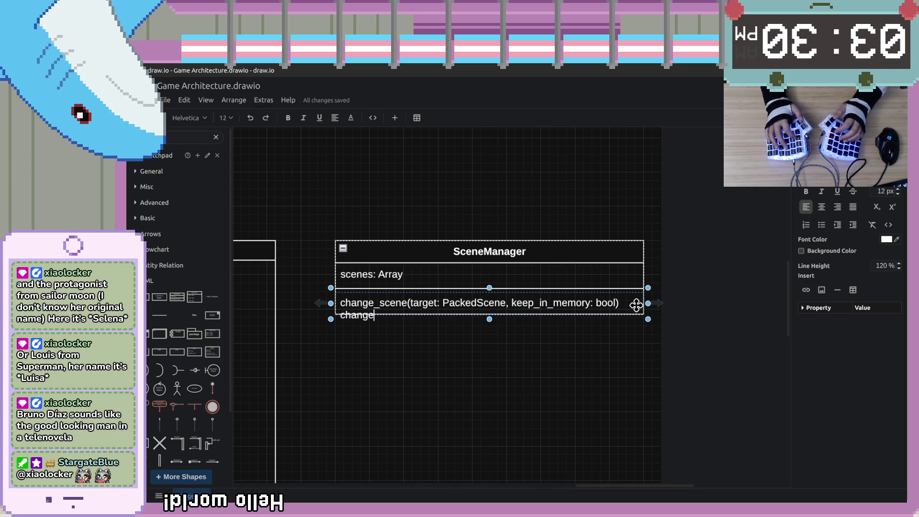
key("BackSpace")
type("scene")
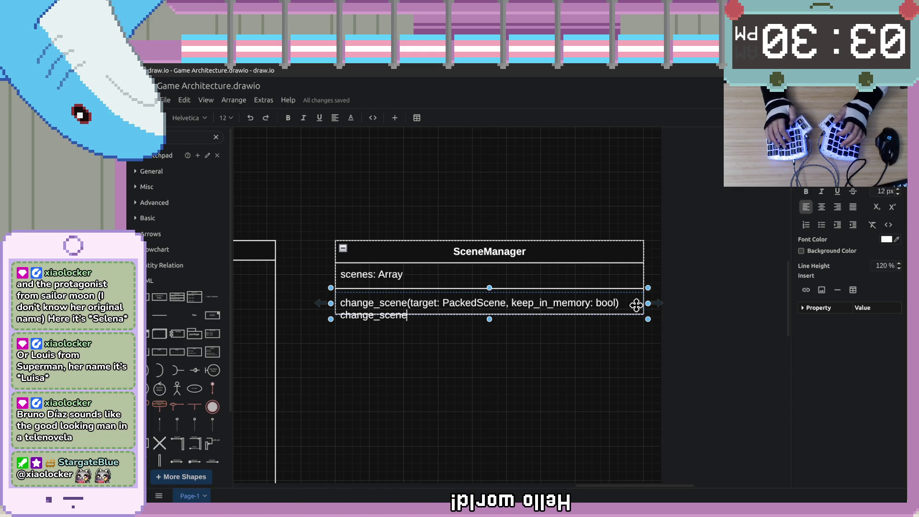
type("_in_memory")
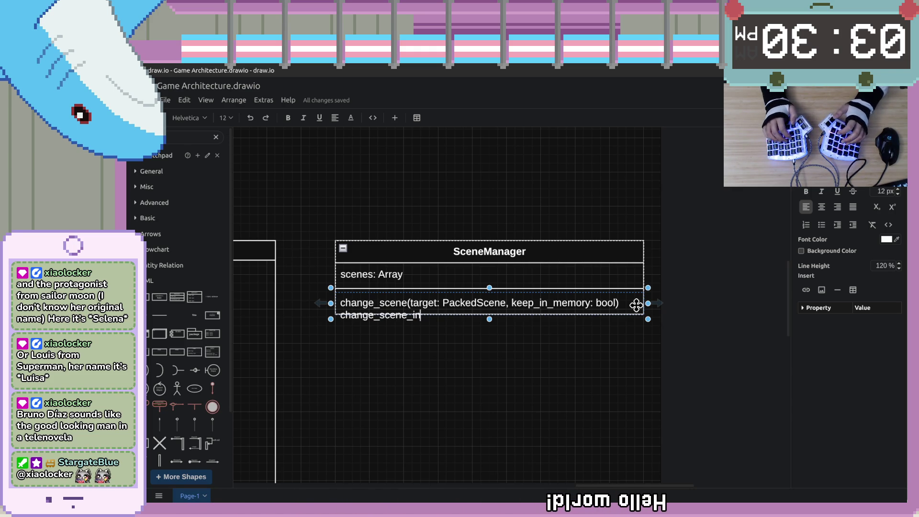
Correct the second method's name and add its opening parenthesis, as change_scene(.
key("shift+Home")
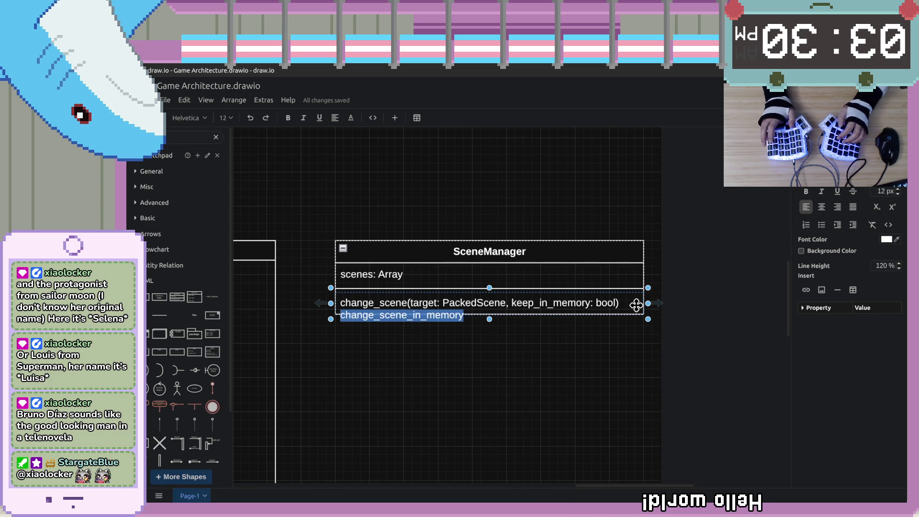
key("End")
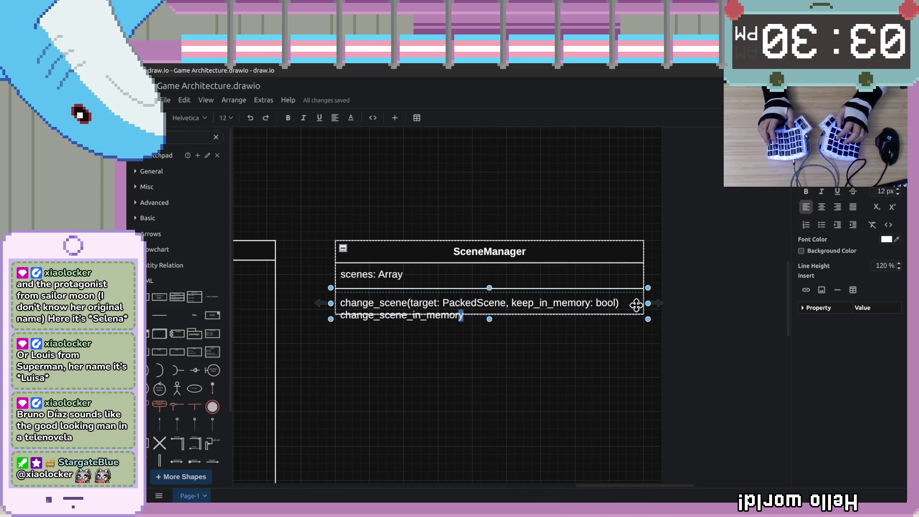
key("shift+Left")
key("shift+Left")
key("shift+Left")
key("shift+Left")
key("shift+Left")
key("shift+Left")
type("to")
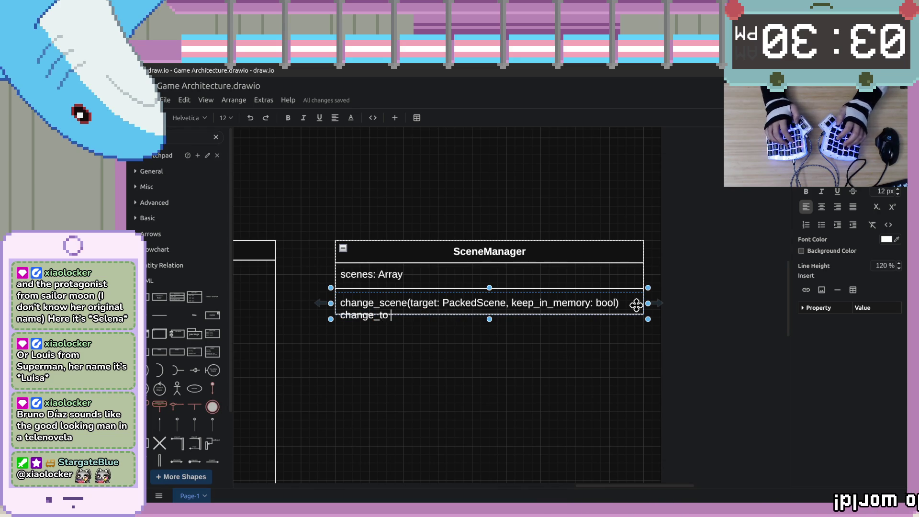
key("BackSpace")
key("BackSpace")
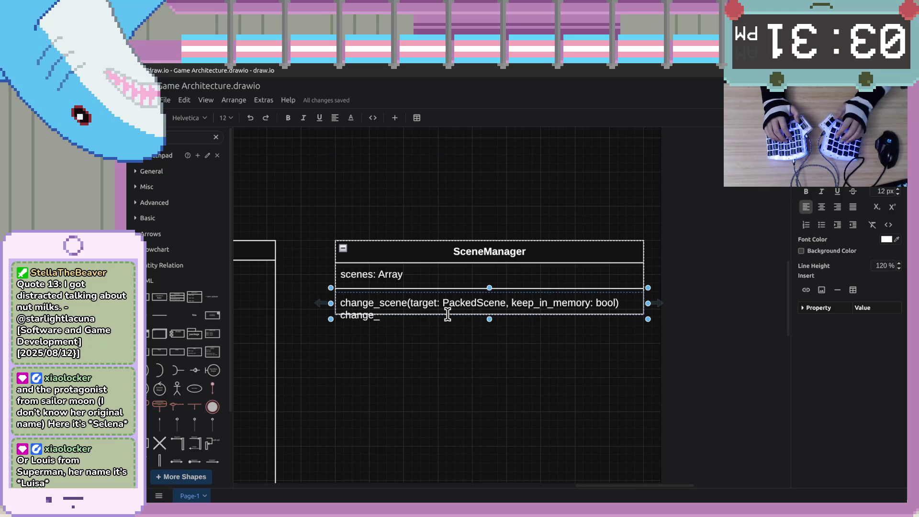
type("screen(")
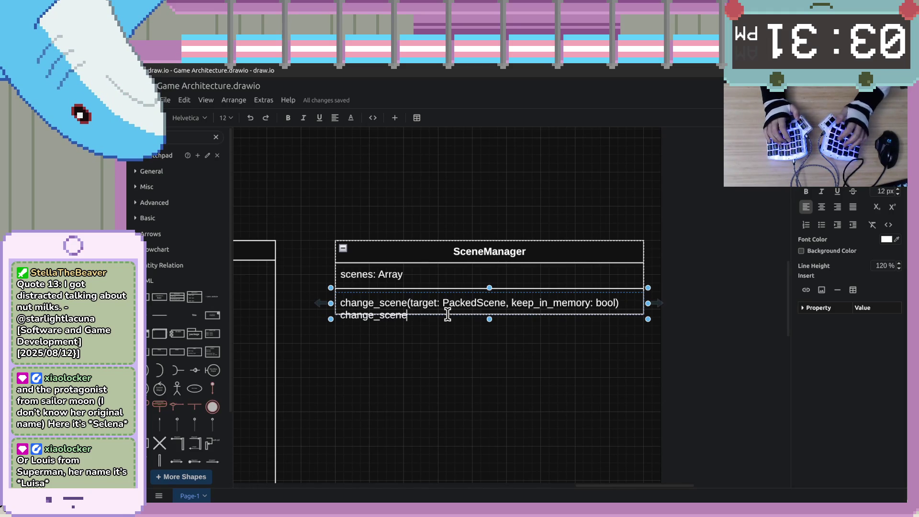
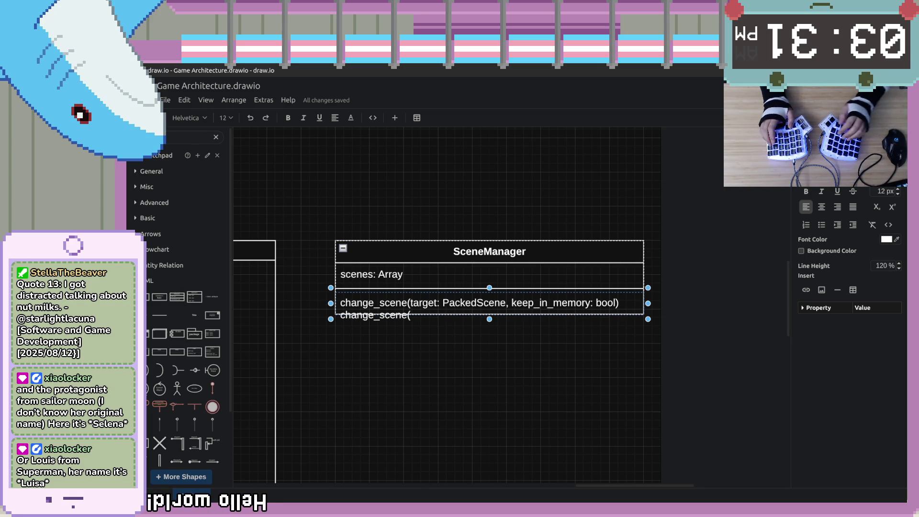
Switch Pocket Dimension's clock overlay to a 900-second timer and start the countdown.
key("super+2")
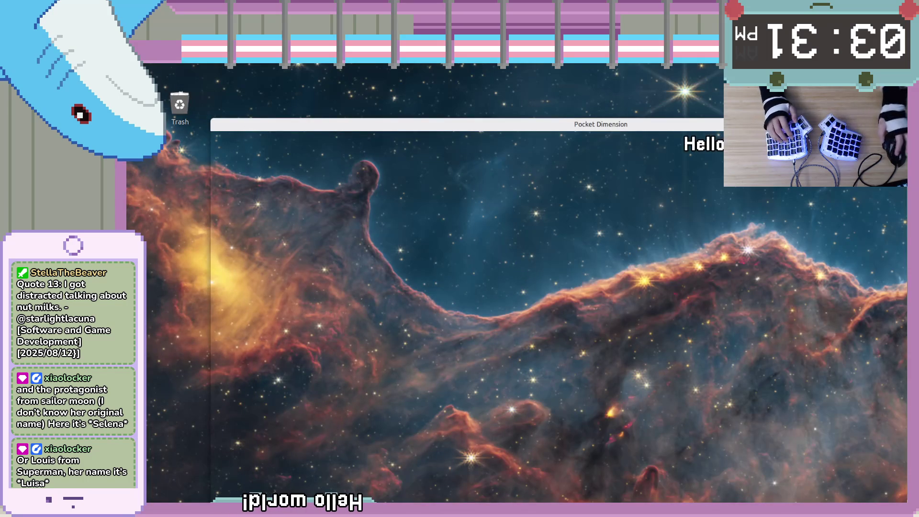
key("Escape")
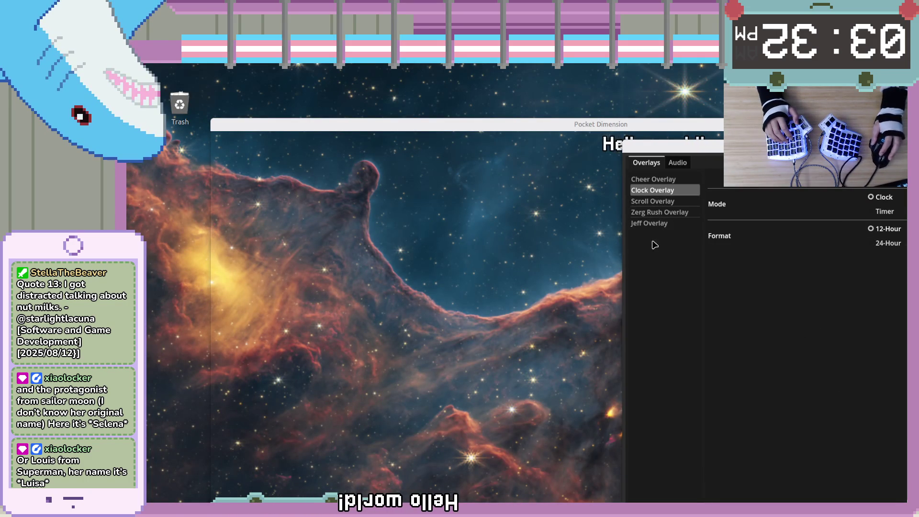
key("Down")
key("Return")
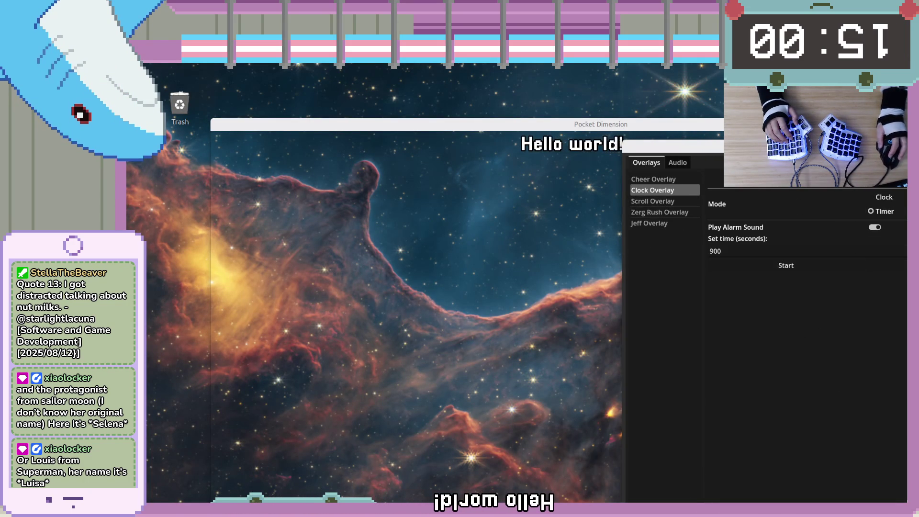
key("super+1")
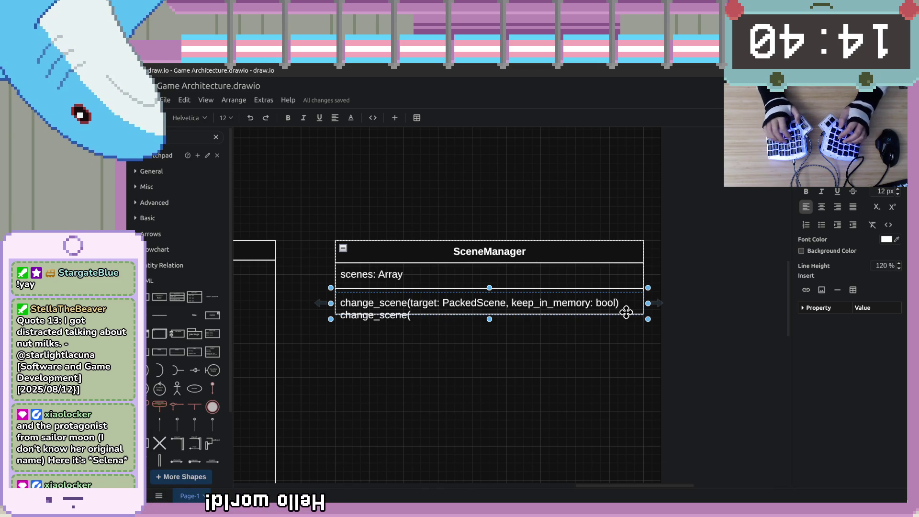
Insert '_in' into the second method name and '_to_target' into the first, making change_scene_to_target.
key("Left")
type("_")
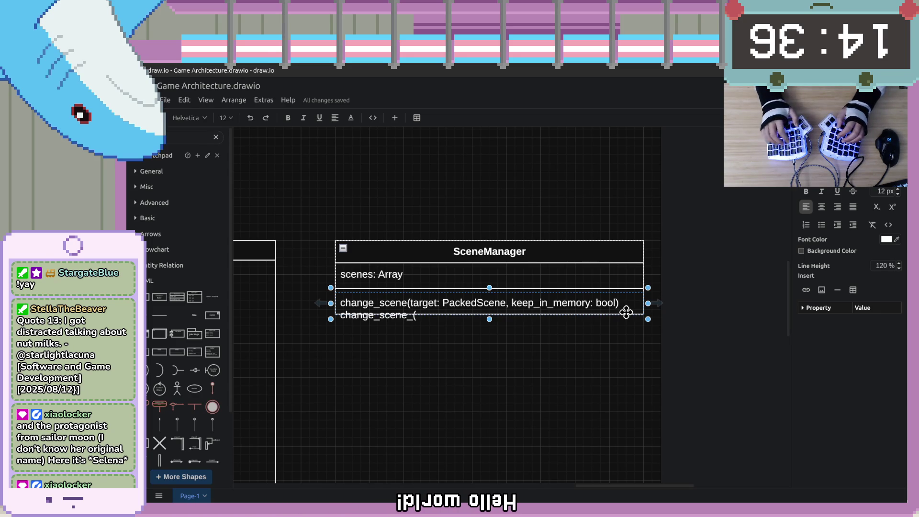
type("in_memory")
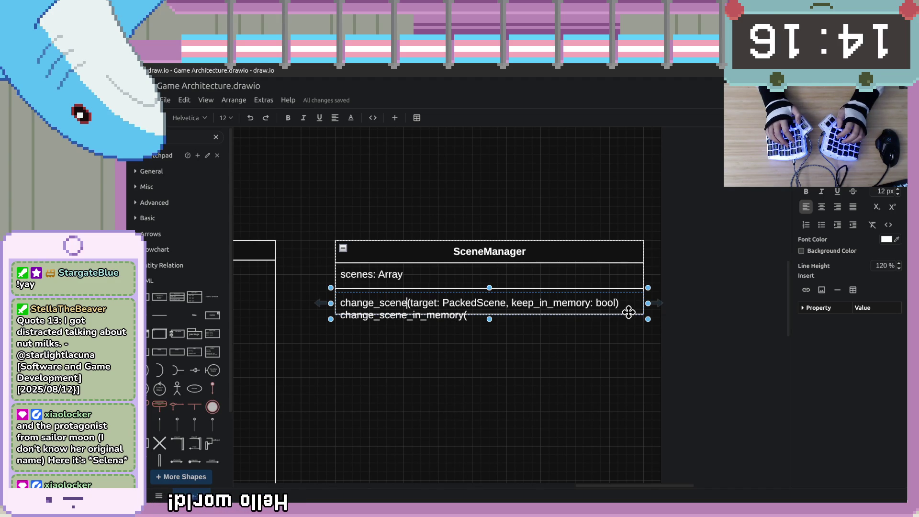
type("_to")
type("_targ")
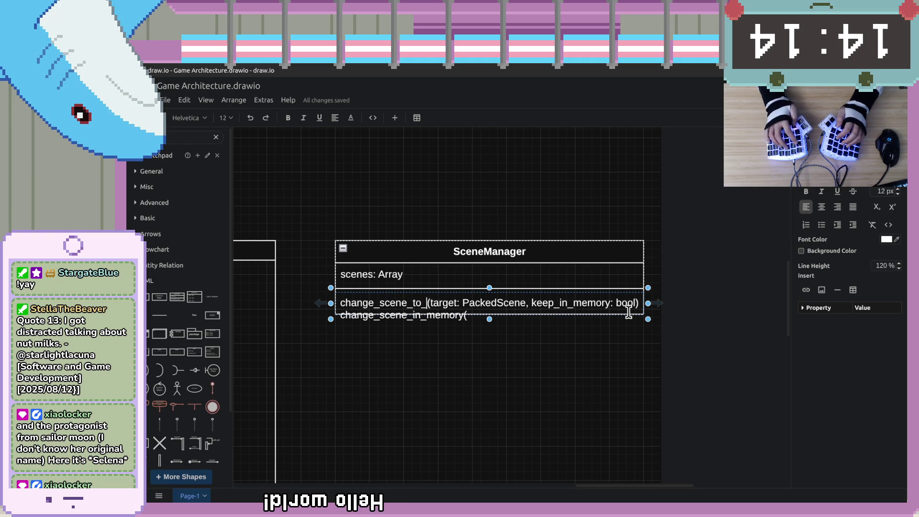
type("et")
Add 'to_' to the second method name and begin its 'scene:' parameter.
key("Down")
key("Down")
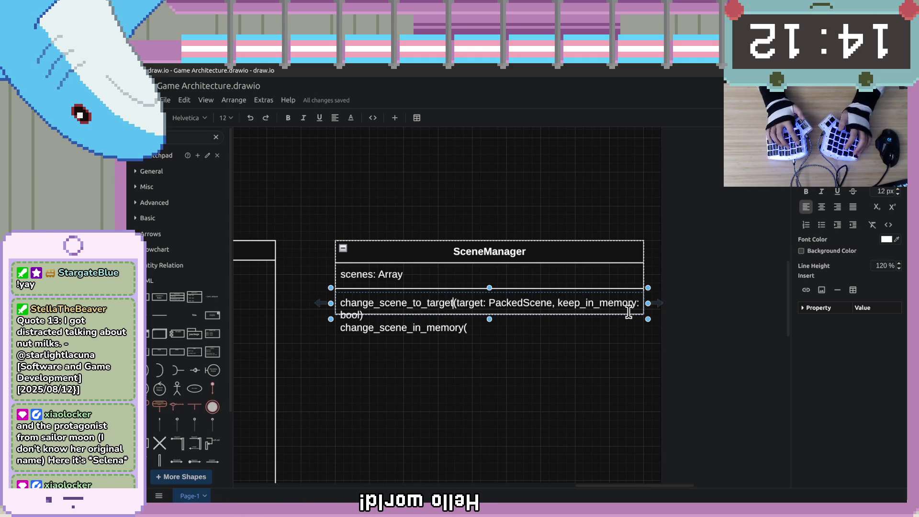
key("Left")
key("Left")
key("Left")
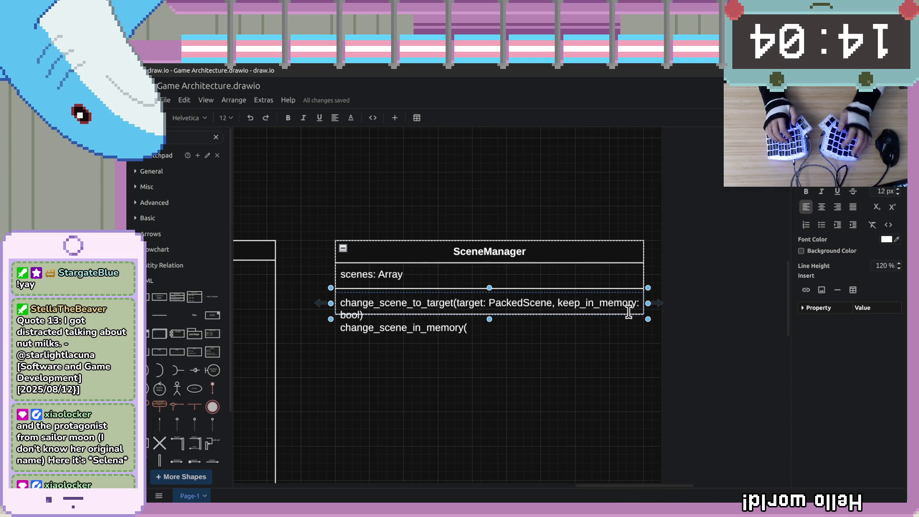
type("to_")
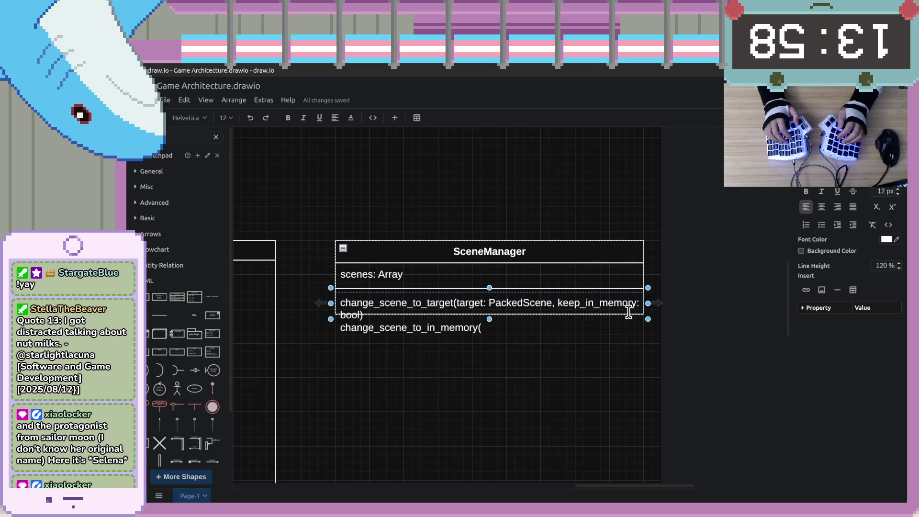
key("BackSpace")
key("BackSpace")
type("scene")
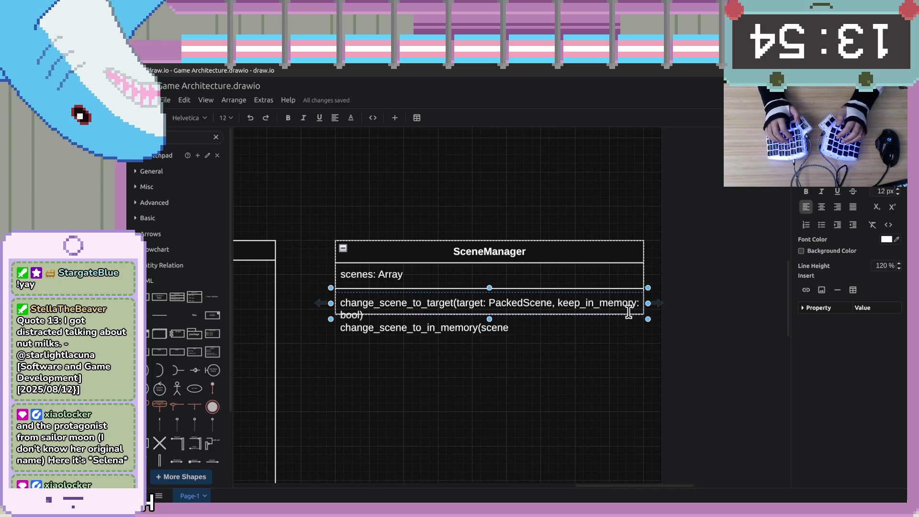
type(":")
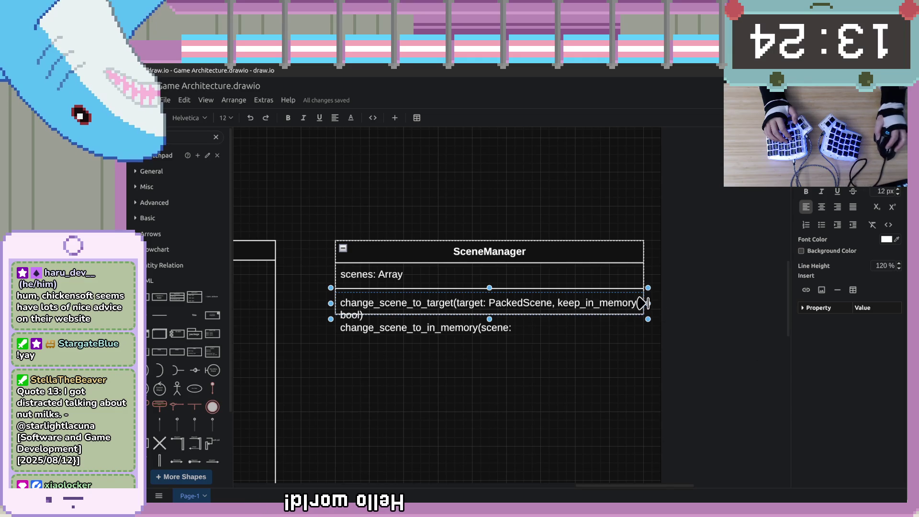
Widen SceneManager's methods section and make it taller so both methods show.
mouse_move(647, 304)
left_mouse_down()
mouse_move(663, 309)
mouse_move(653, 304)
left_mouse_up()
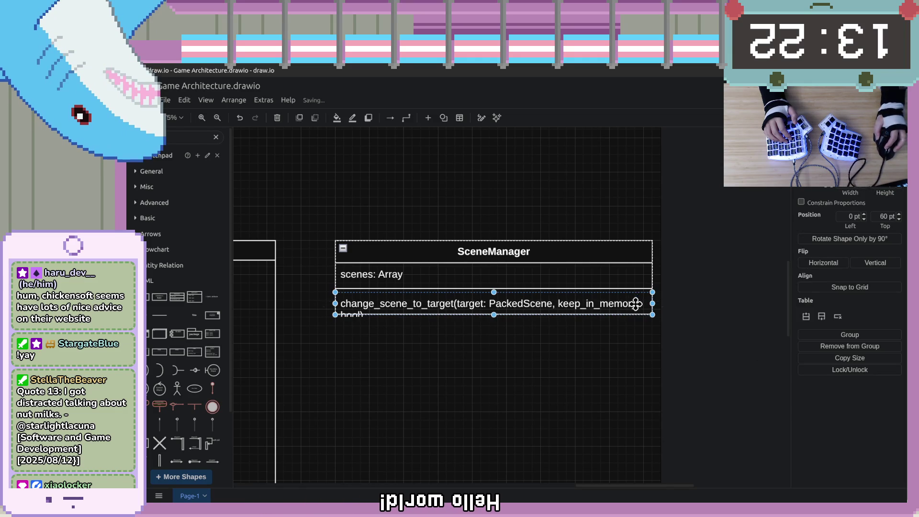
left_click(456, 312)
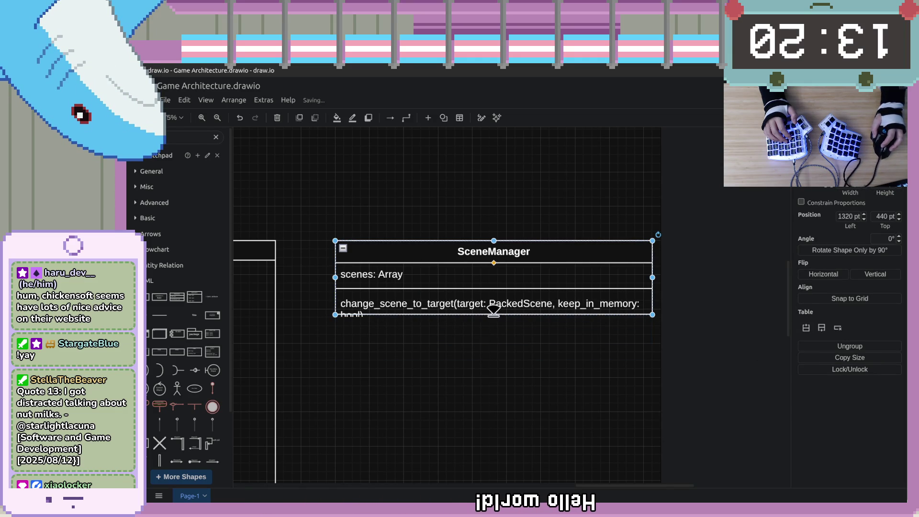
left_click(491, 310)
left_click_drag(491, 314, 493, 357)
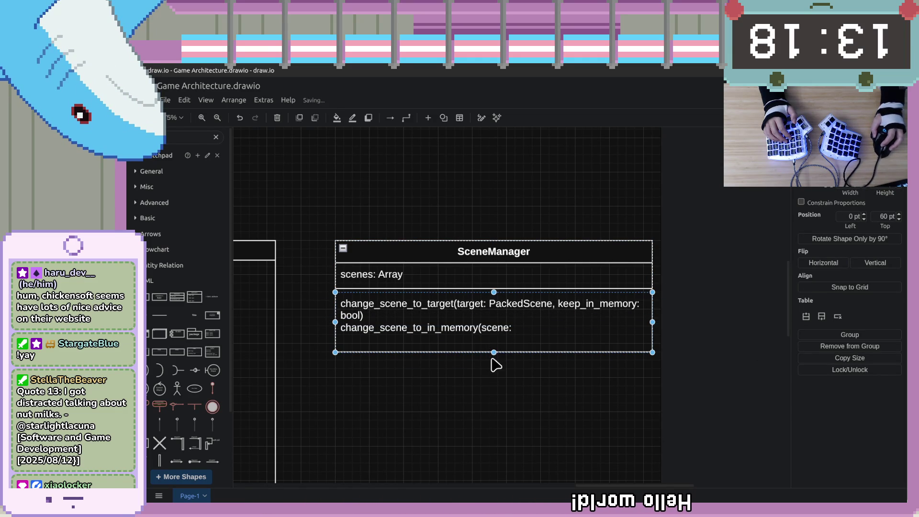
double_click(527, 331)
left_click(569, 324)
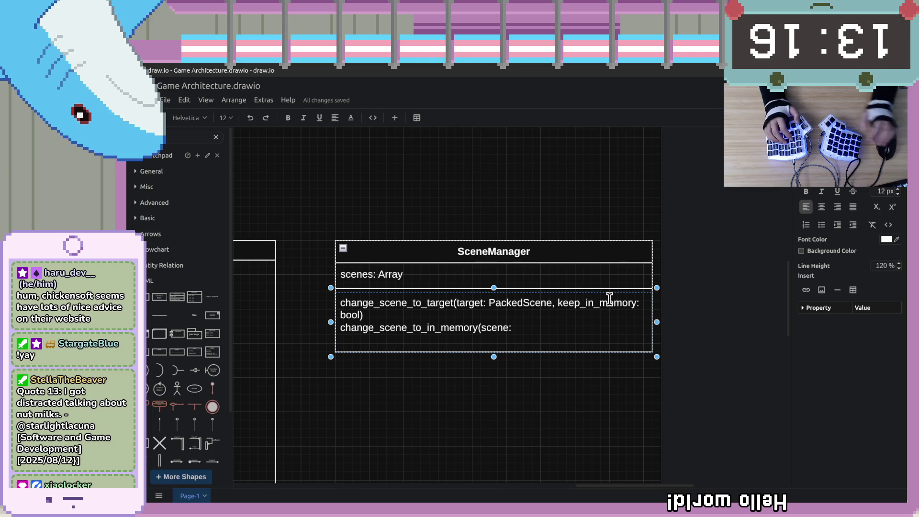
key("Home")
key("Up")
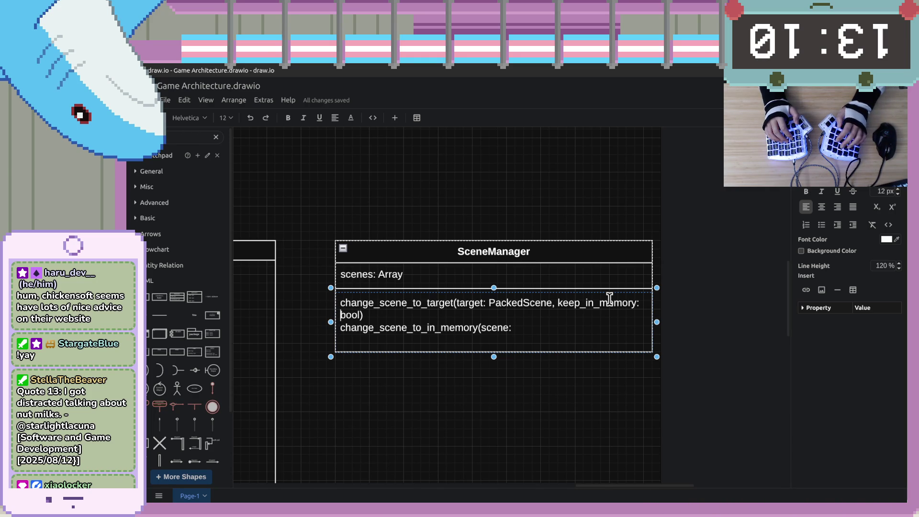
left_click(478, 334)
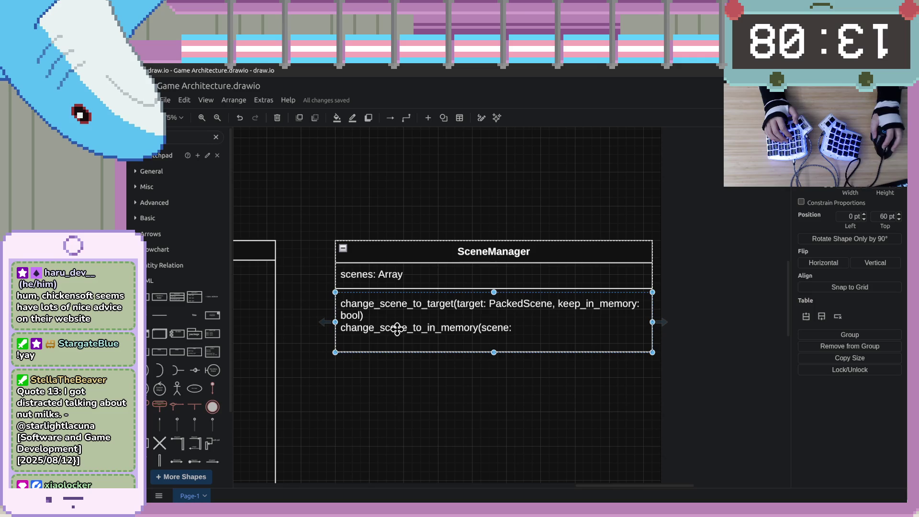
Add a new blank UML Class shape below SceneManager.
left_click(308, 421)
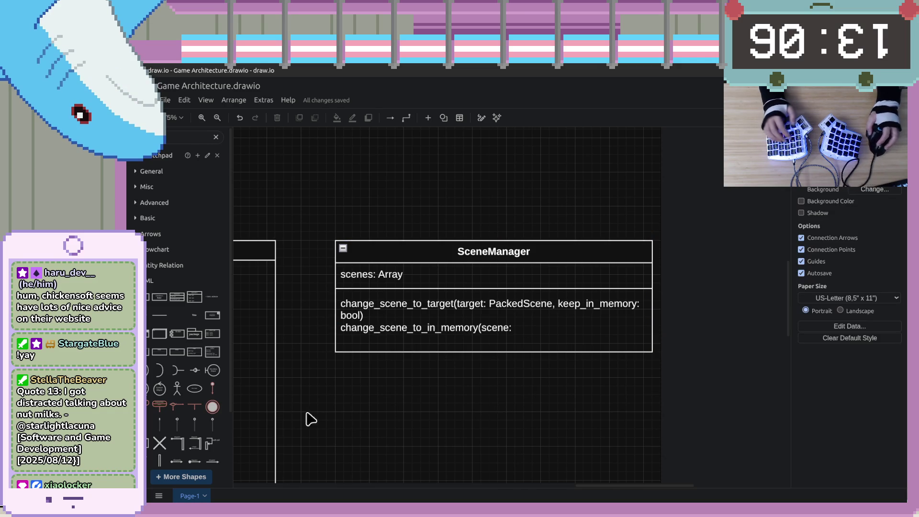
scroll(271, 335, "down", 2)
left_click_drag(186, 305, 430, 386)
left_click(372, 413)
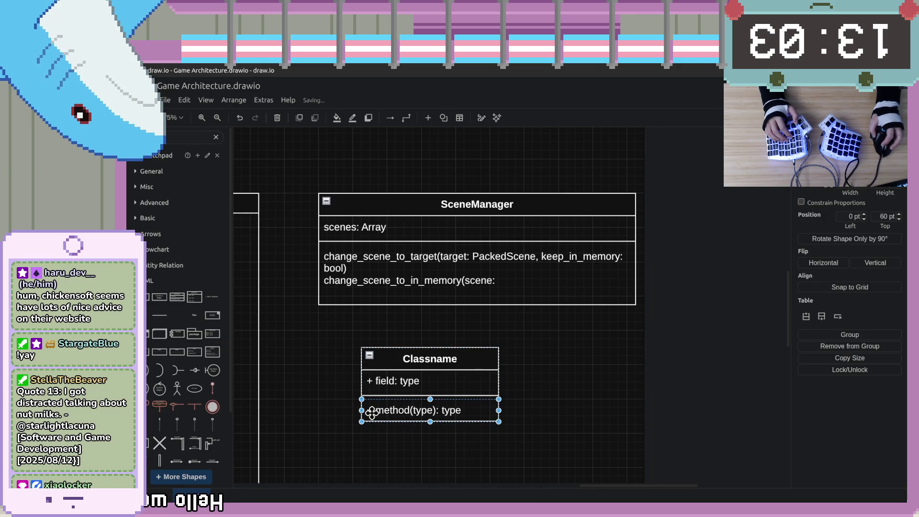
Enter the new class's field row text, leaving it unchanged.
double_click(374, 382)
left_click(373, 383)
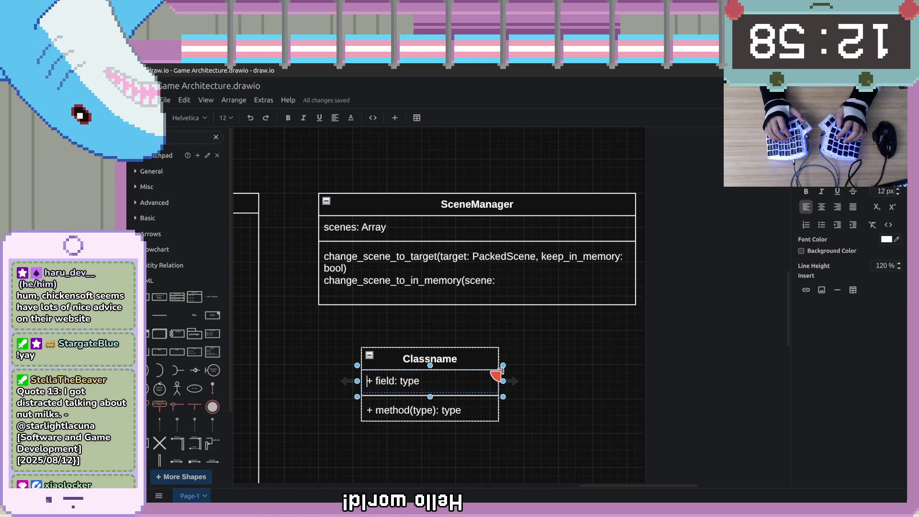
key("Right")
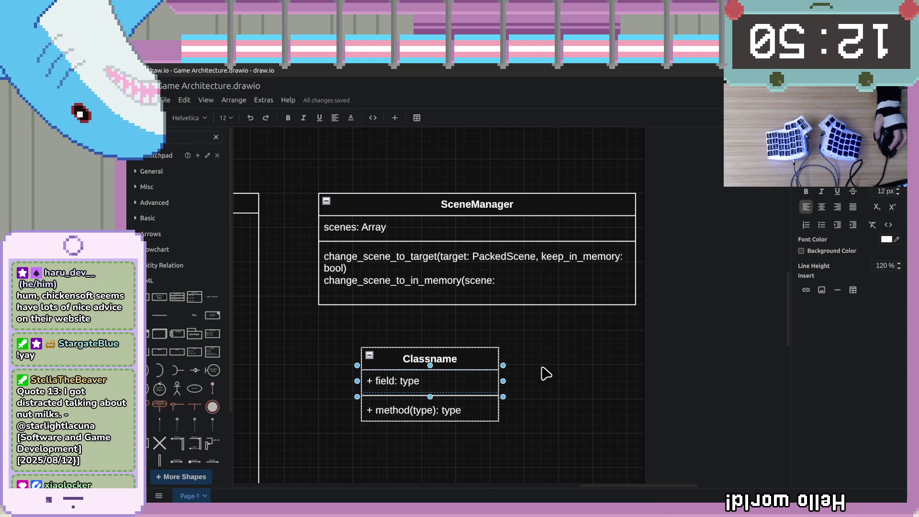
Remove the stray underscore before SceneManager's second method name.
left_click(519, 273)
double_click(538, 277)
left_click(535, 271)
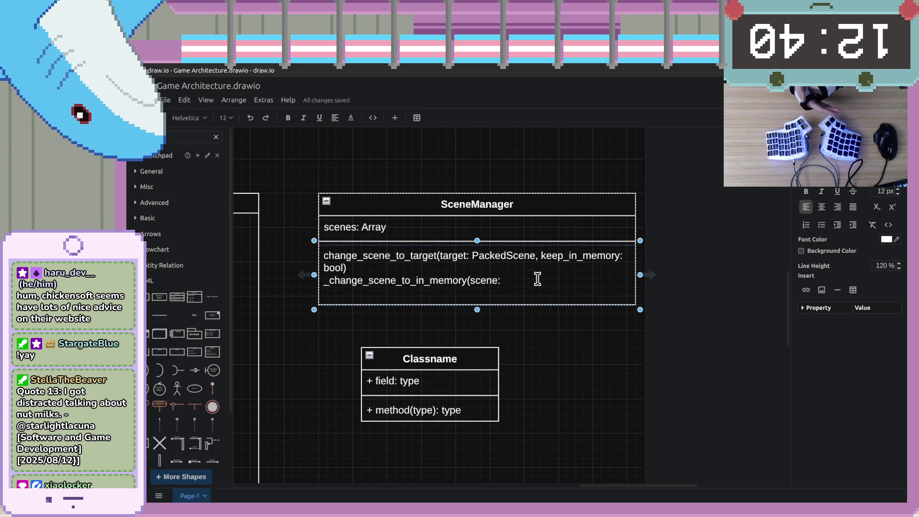
key("Home")
key("Right")
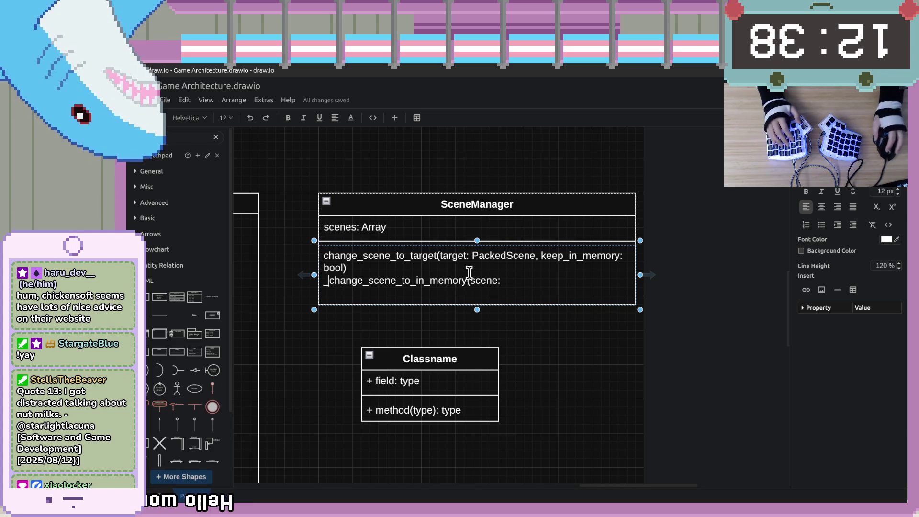
key("BackSpace")
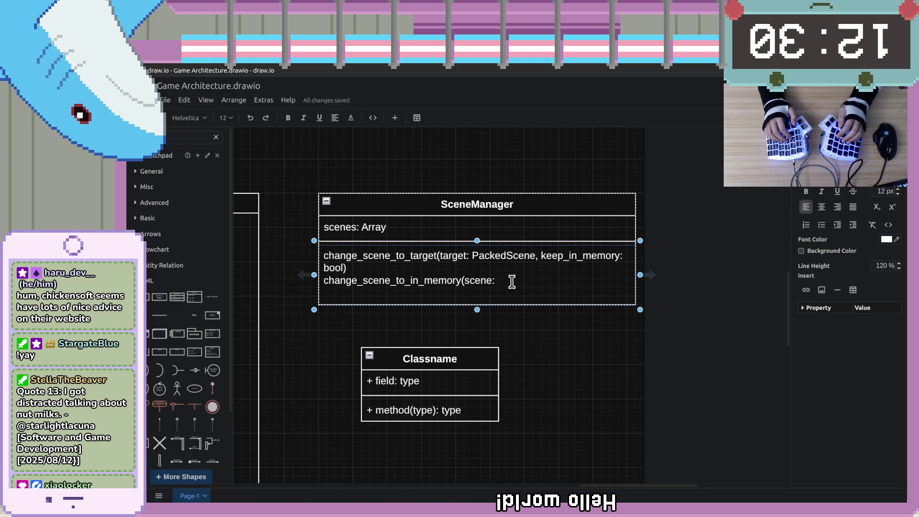
Put the cursor at the end of line 77 in main.gd, then return to the InputEvent docs.
key("alt+Tab")
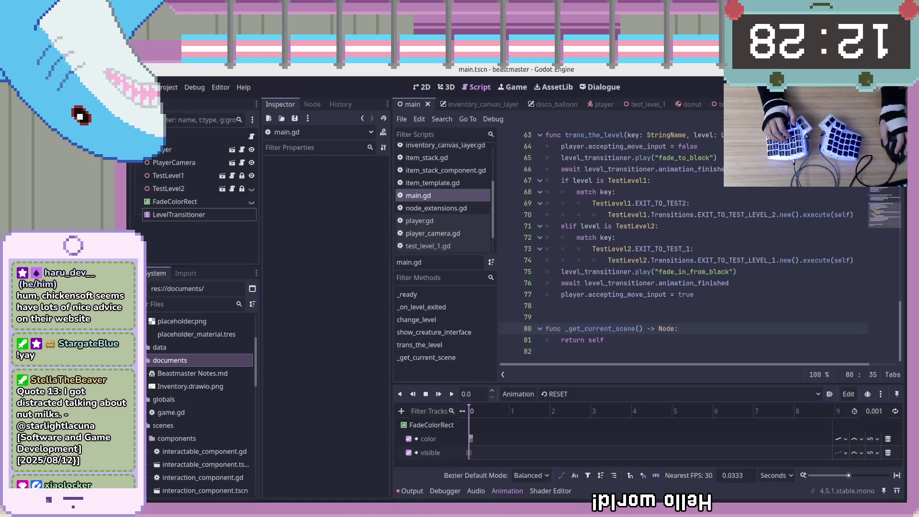
left_click(761, 329)
left_click(790, 296)
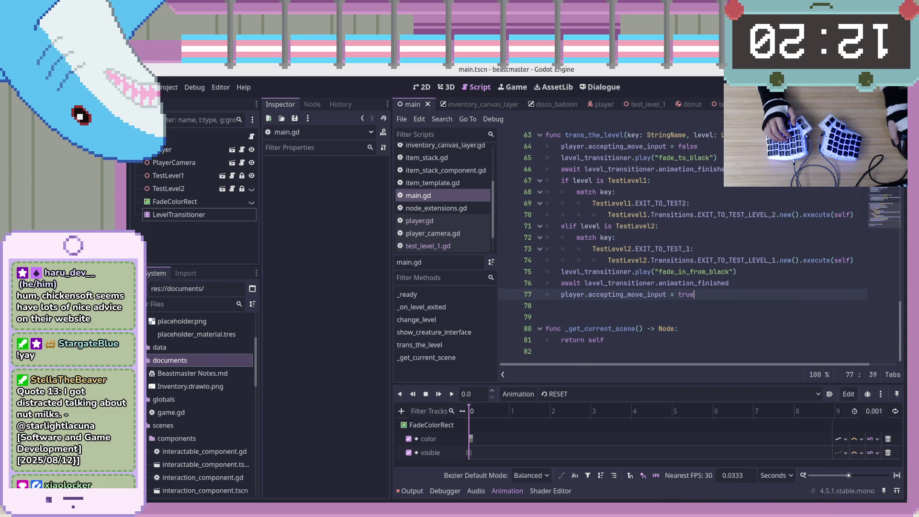
key("alt+Tab")
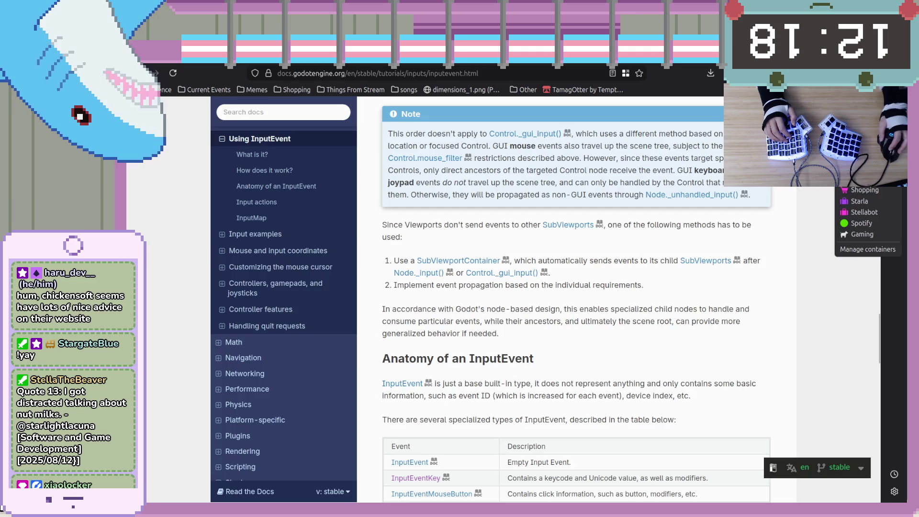
Search the web for 'godot get object by class_name' in a new tab.
key("ctrl+t")
type("g")
key("BackSpace")
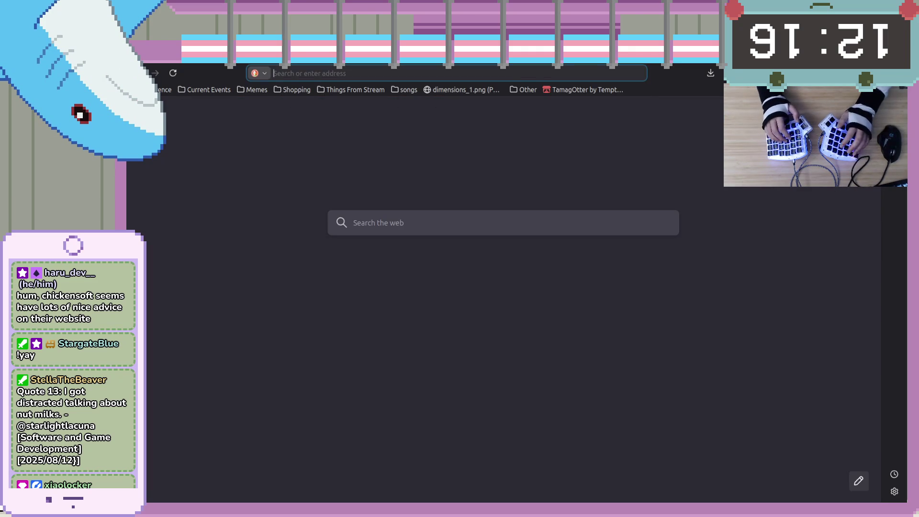
type("godot get ")
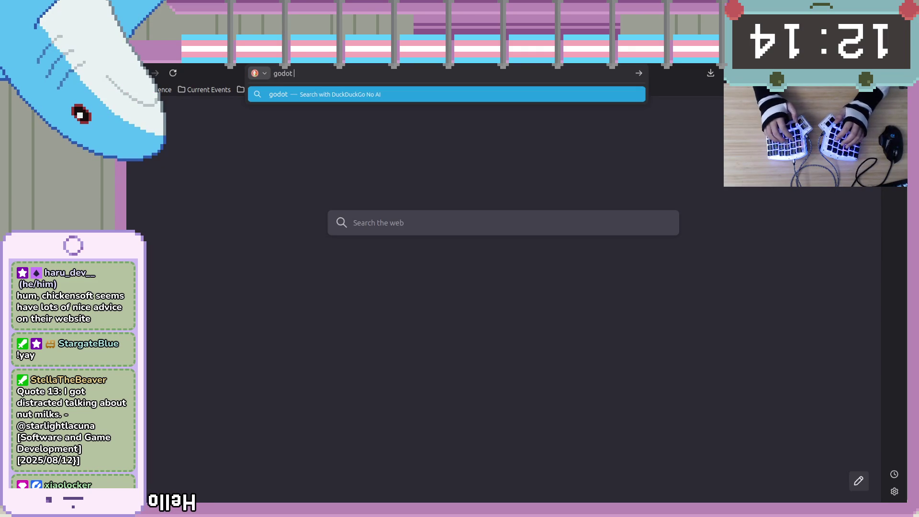
type("obj")
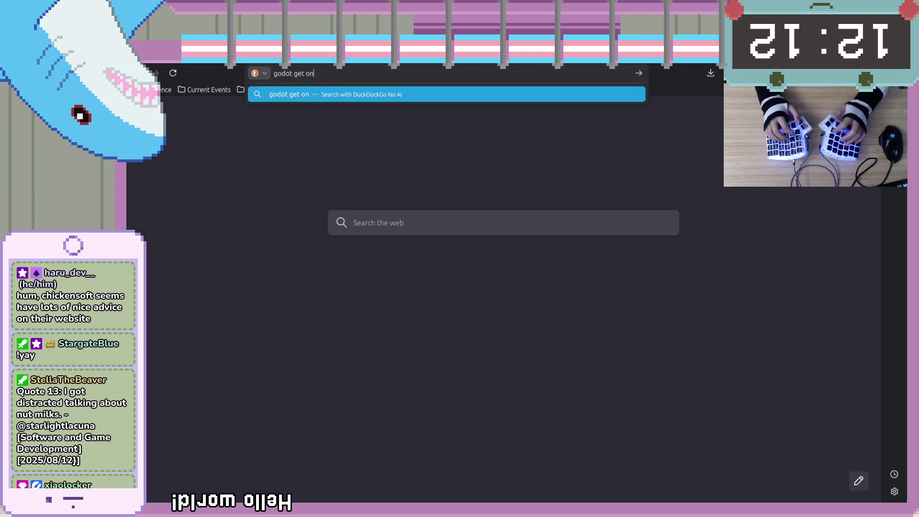
type("ect by")
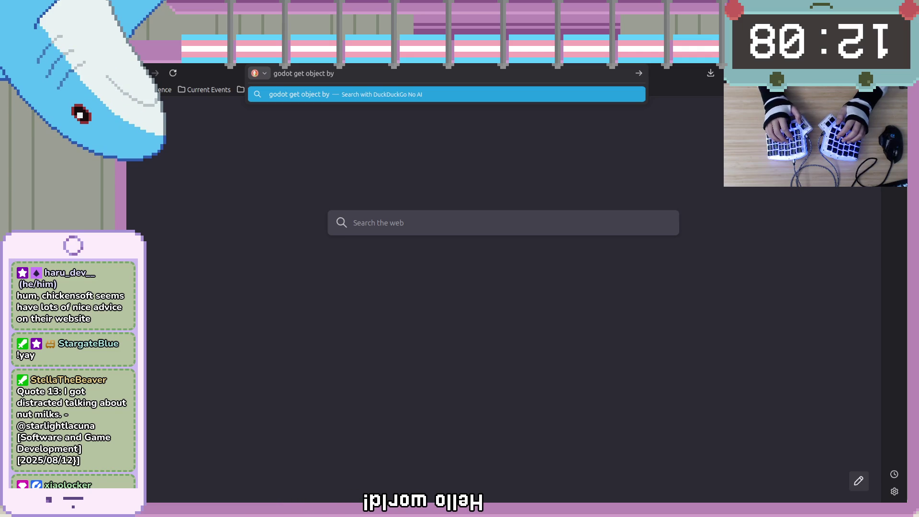
type(" class")
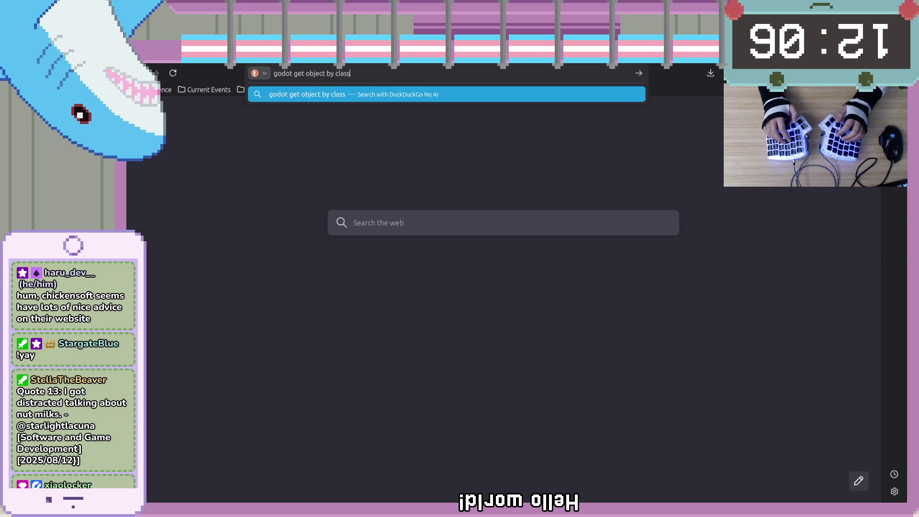
type("_name")
key("Return")
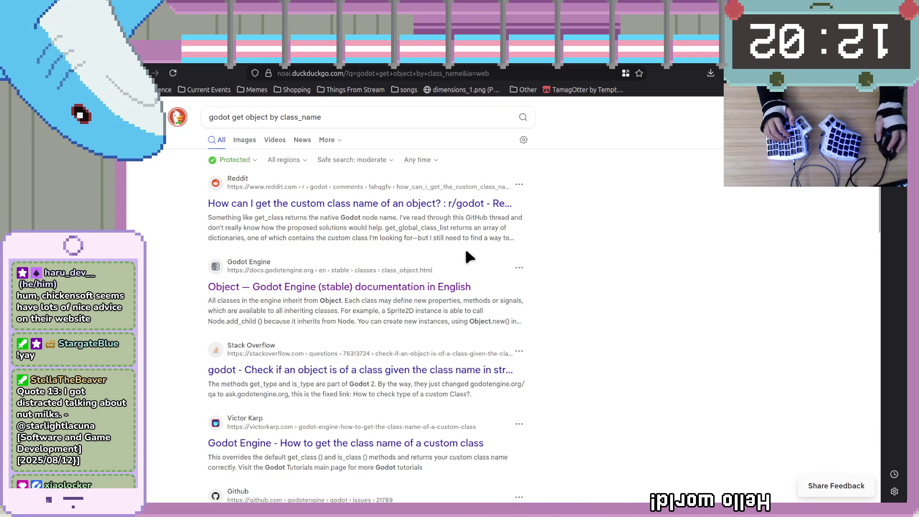
Shorten the query to 'godot get object by class' and search again.
left_click(322, 118)
key("BackSpace")
key("BackSpace")
key("BackSpace")
key("Escape")
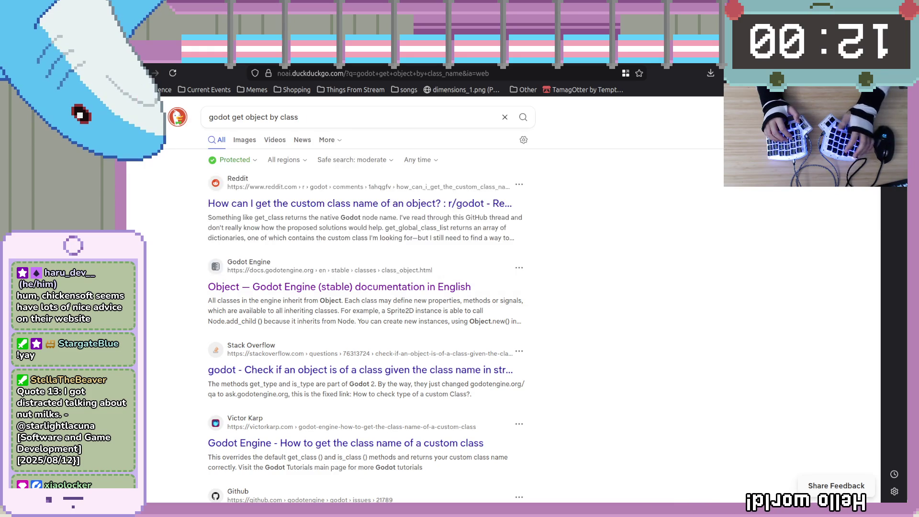
key("Return")
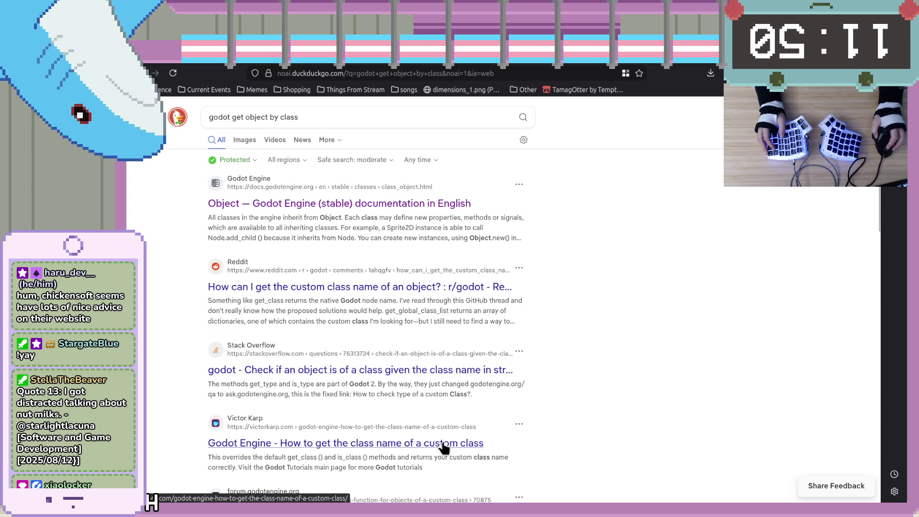
scroll(443, 448, "down", 3)
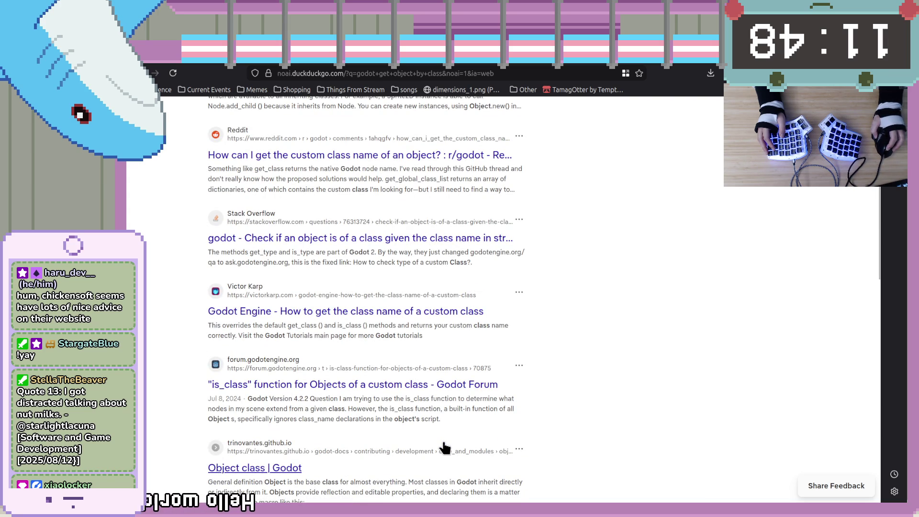
scroll(444, 447, "up", 2)
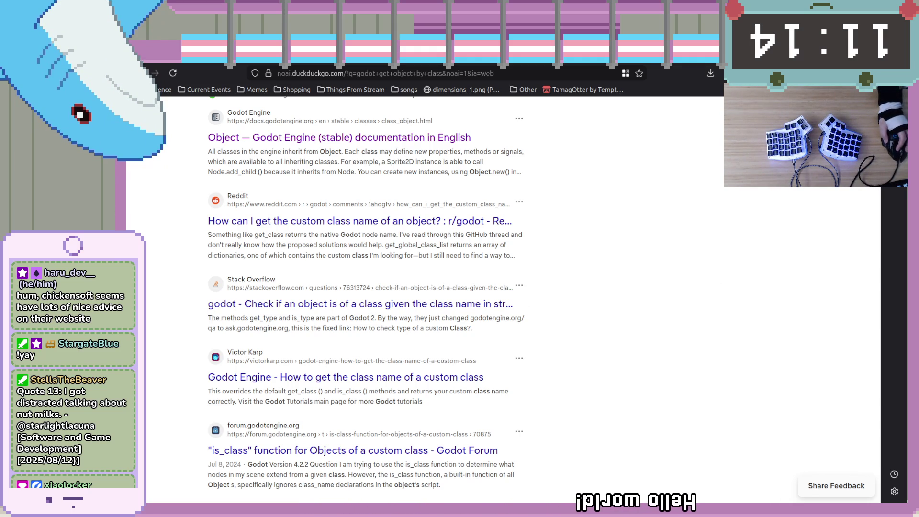
Glance at main.gd's level-transition code in Godot, then return to the Game Architecture diagram.
key("alt+Tab")
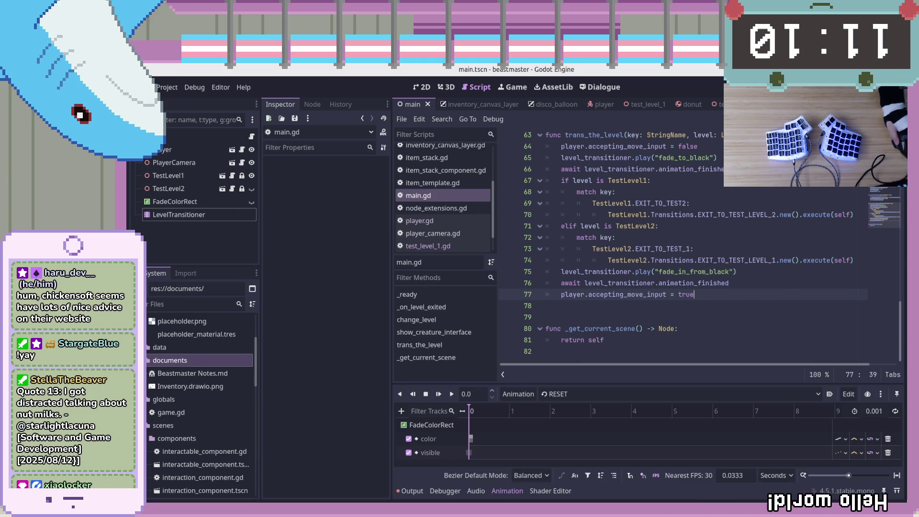
key("alt+Tab")
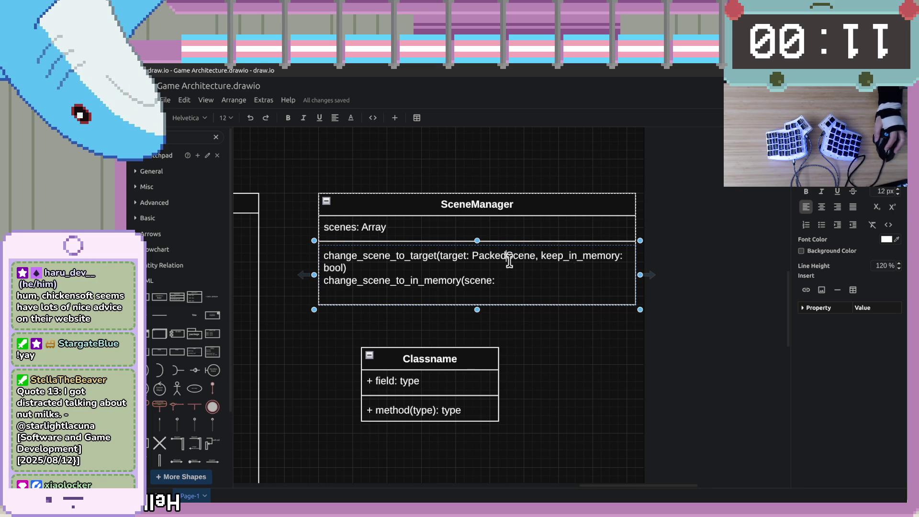
triple_click(509, 261)
left_click(509, 277)
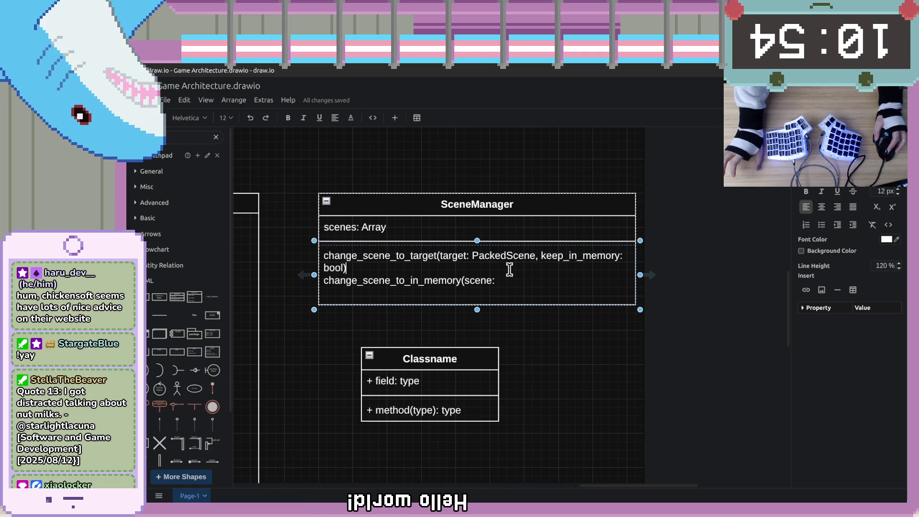
left_click(508, 271)
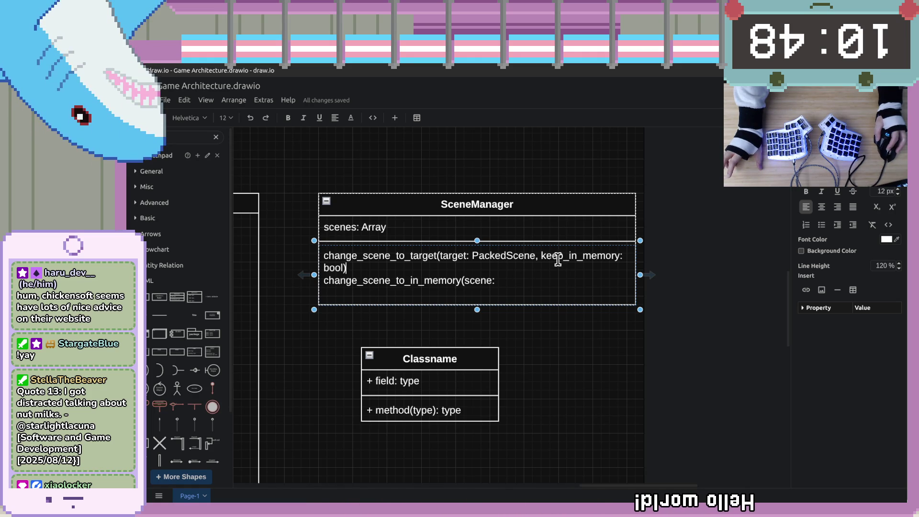
left_click_drag(540, 256, 624, 257)
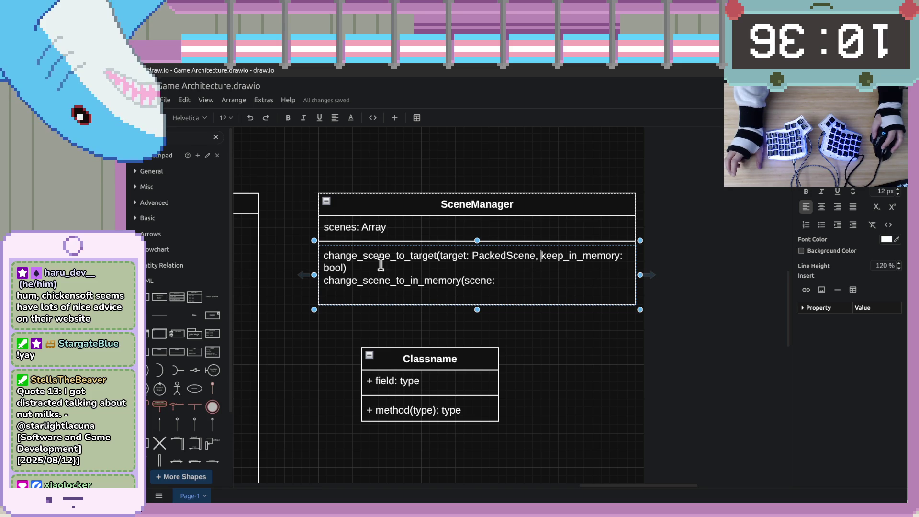
left_click(335, 227)
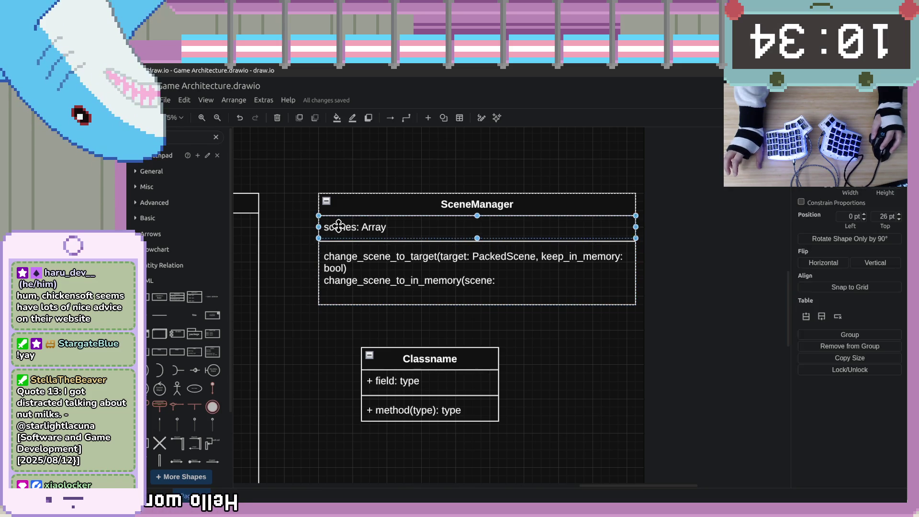
double_click(334, 227)
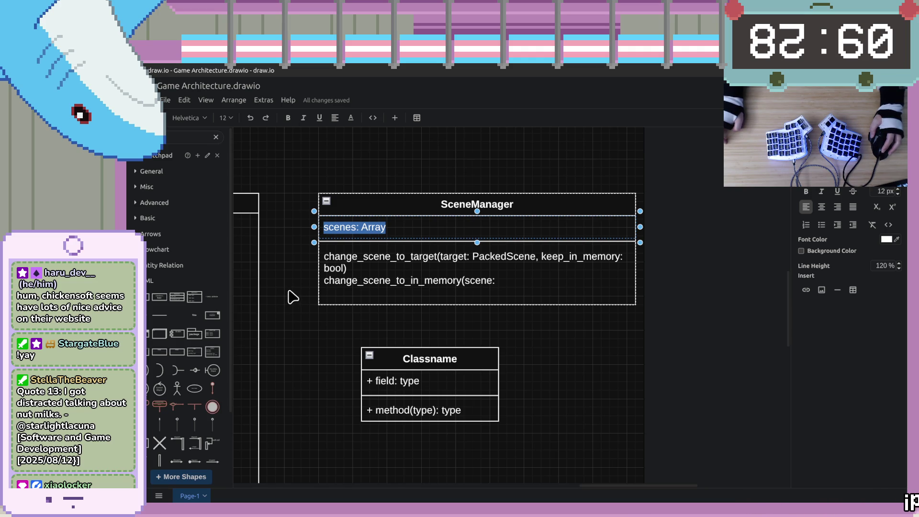
Make the Autoloads container taller to leave room for another entry.
left_click_drag(299, 357, 528, 291)
left_click_drag(408, 322, 467, 307)
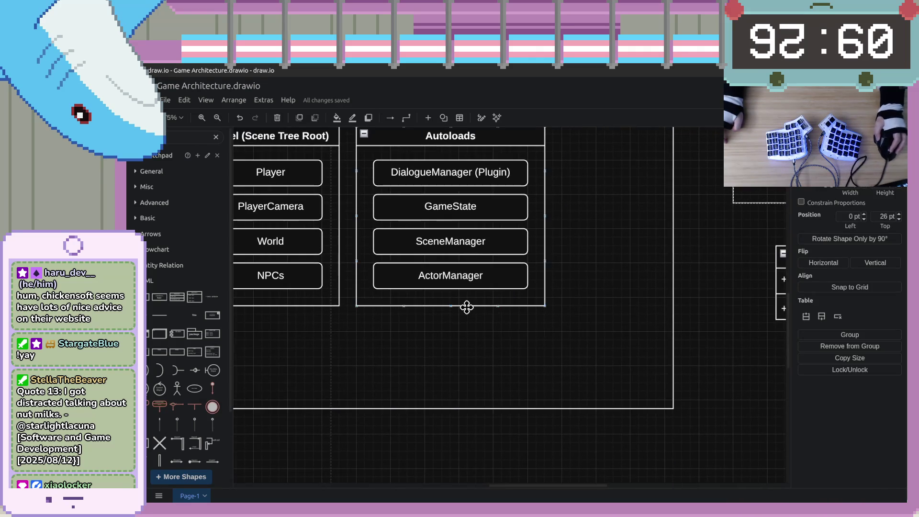
left_click(450, 312)
left_click_drag(450, 350, 447, 357)
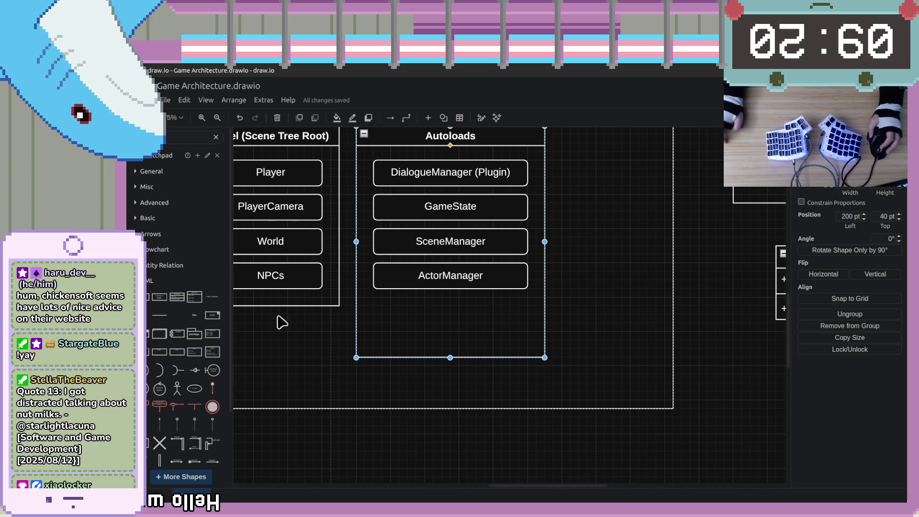
Copy ActorManager into the slot below it and relabel the copy 'QuestManager'.
left_click(442, 287)
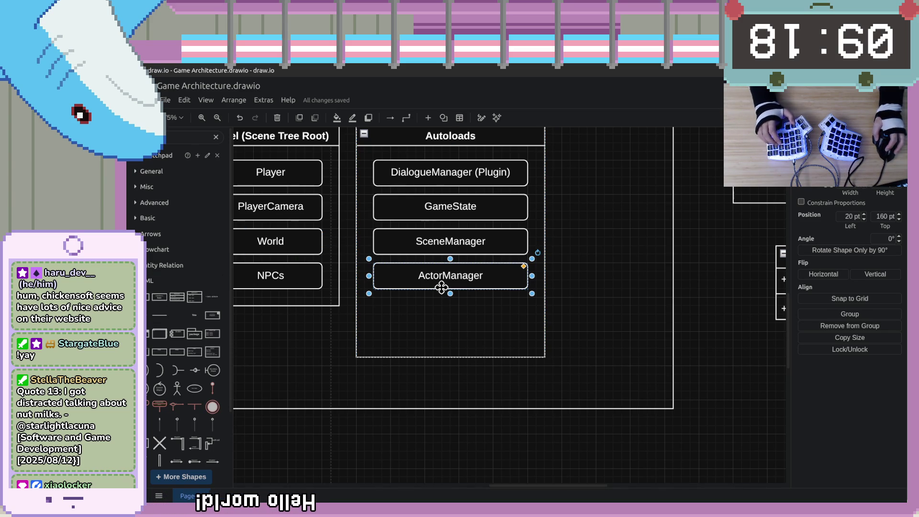
mouse_move(442, 288)
left_mouse_down()
mouse_move(445, 300)
mouse_move(548, 304)
mouse_move(493, 334)
mouse_move(479, 318)
left_mouse_up()
key("F2")
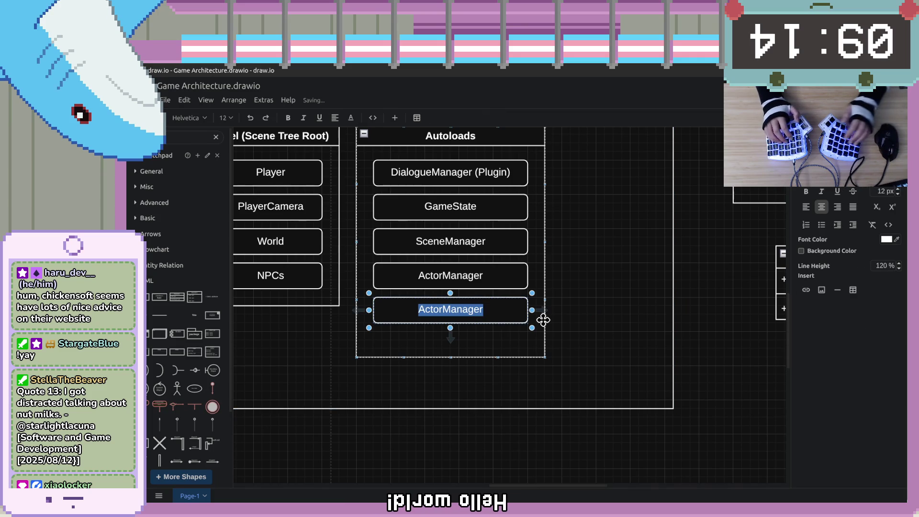
type("Quest")
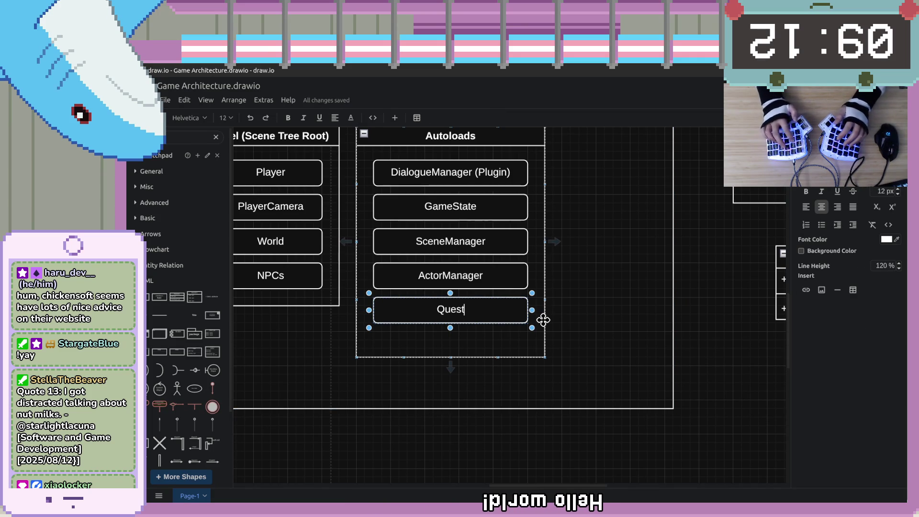
type("Manager")
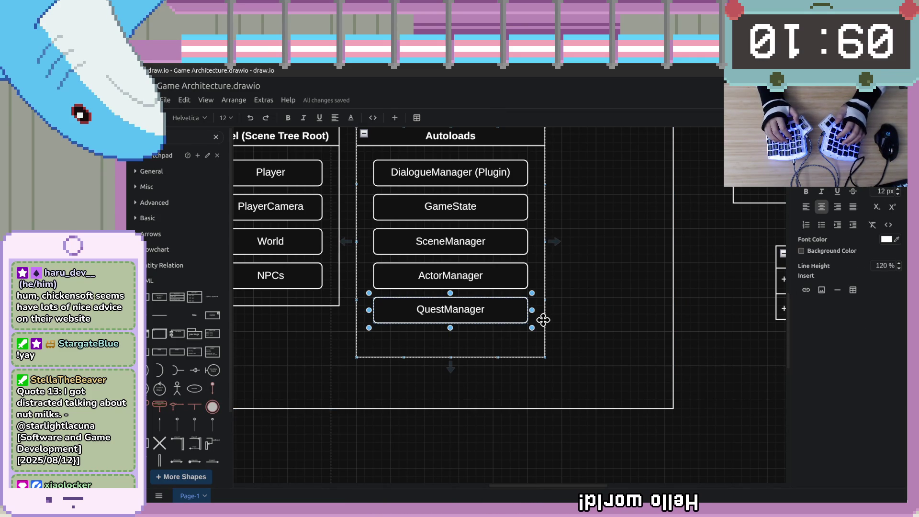
left_click(725, 312)
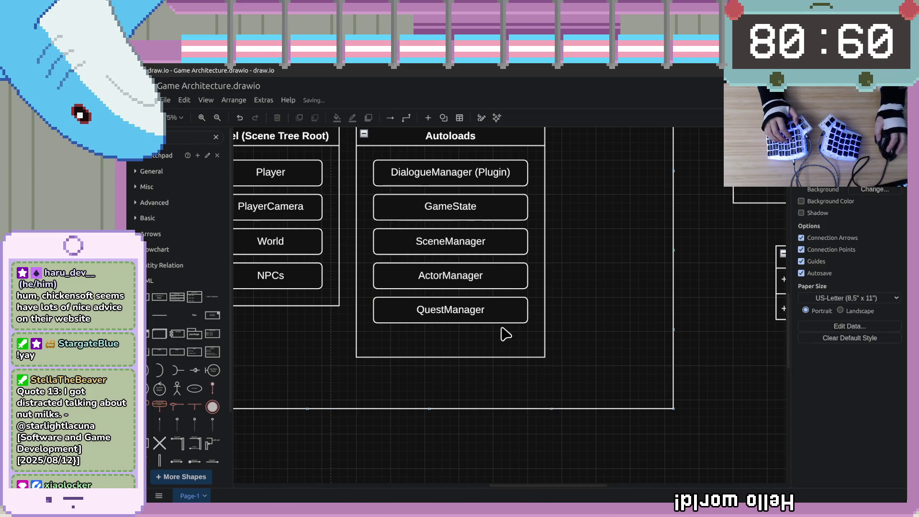
left_click(504, 368)
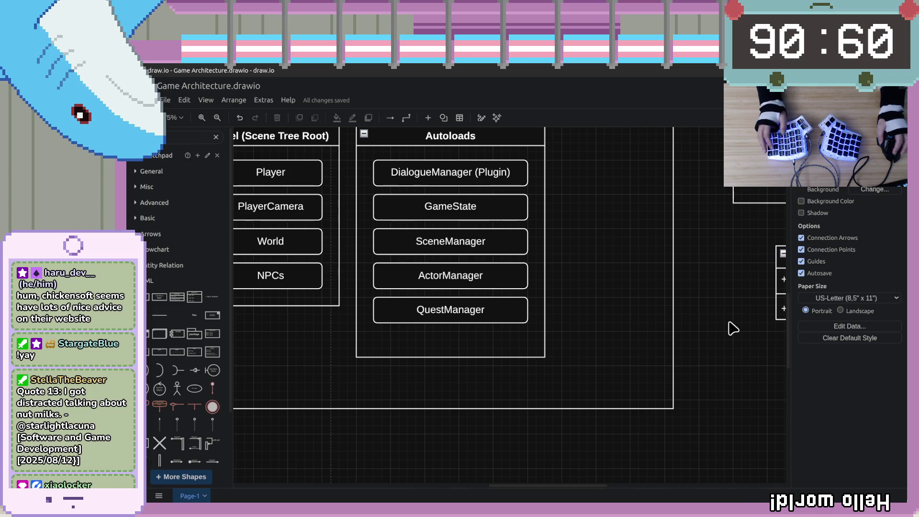
scroll(734, 329, "right", 5)
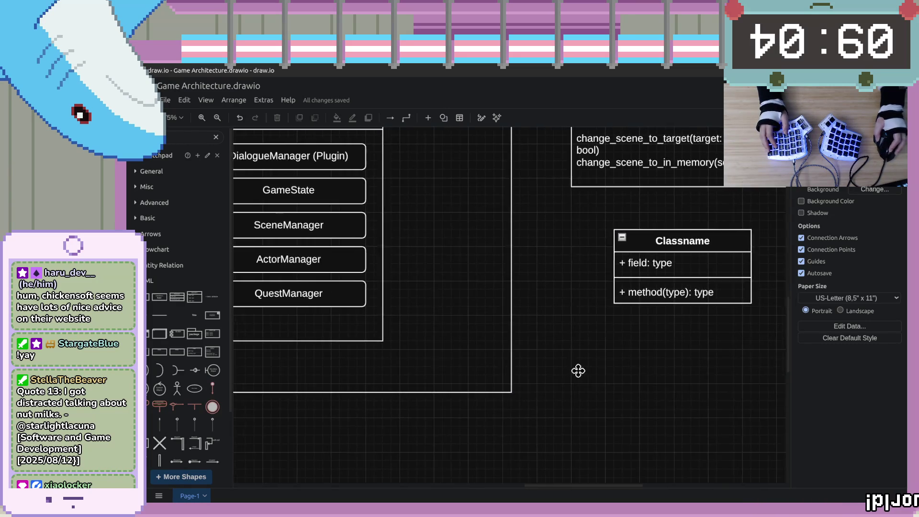
scroll(579, 372, "left", 2)
scroll(602, 396, "right", 5)
scroll(635, 415, "up", 2)
scroll(635, 415, "right", 2)
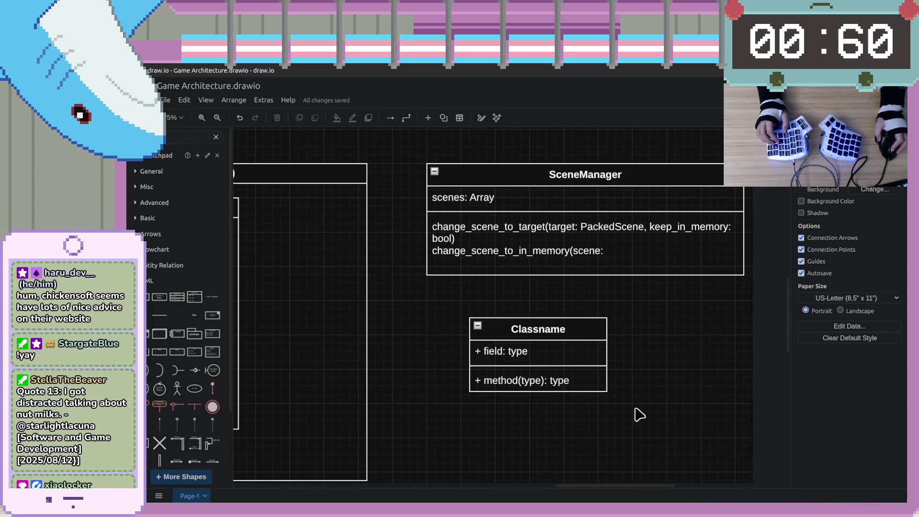
double_click(585, 226)
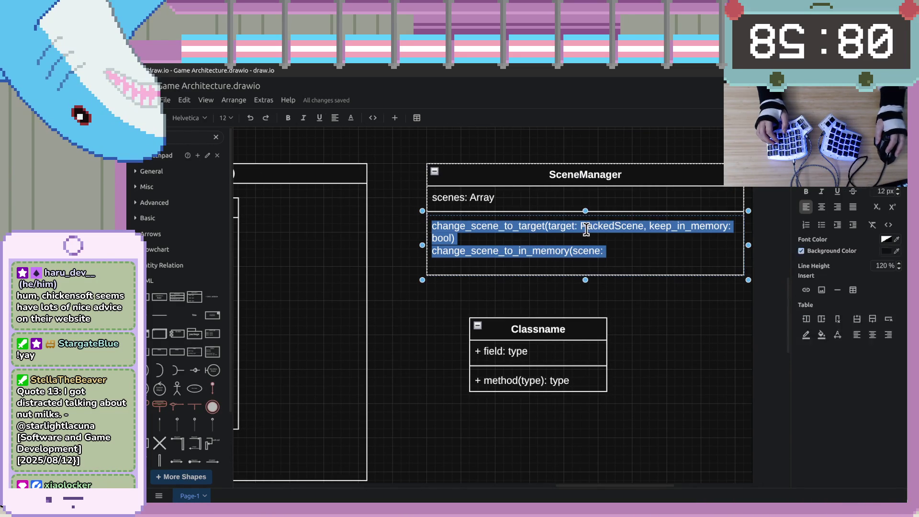
left_click(627, 225)
left_click_drag(643, 225, 549, 226)
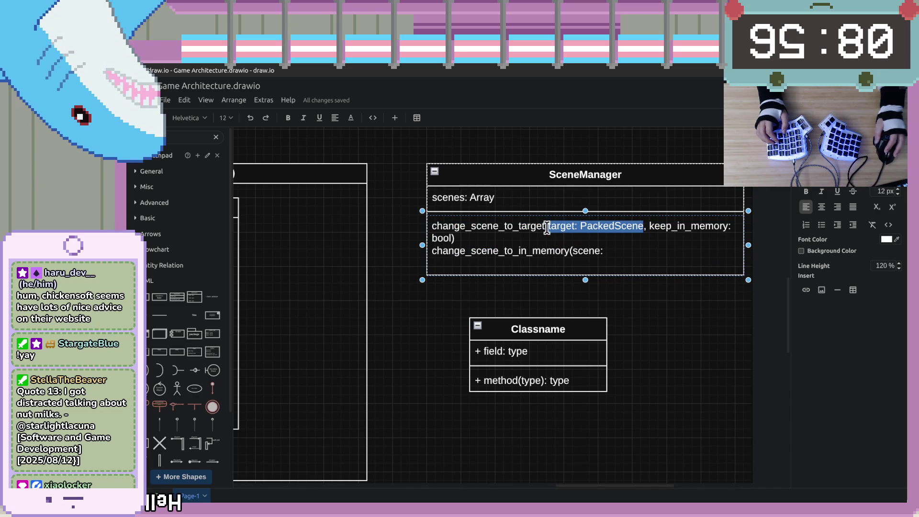
scroll(399, 333, "left", 5)
scroll(400, 333, "down", 1)
double_click(366, 346)
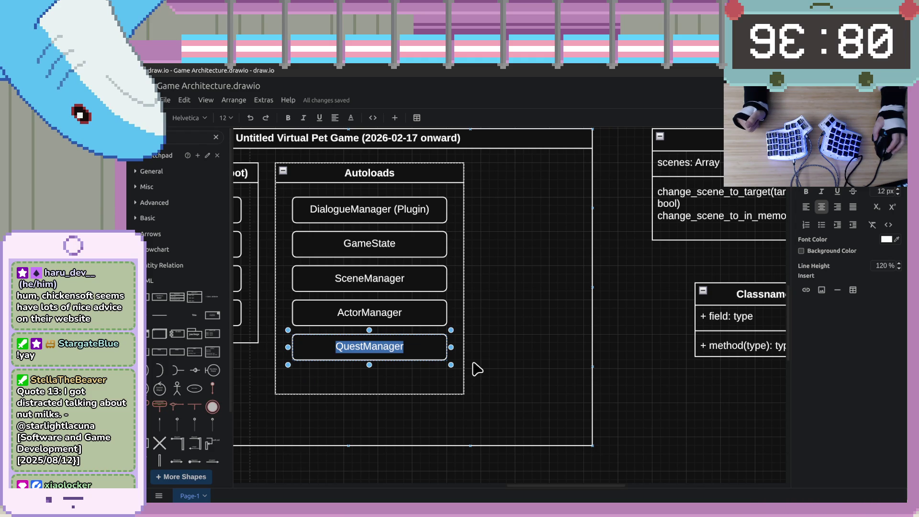
key("Escape")
left_click(370, 349)
left_click(364, 347)
double_click(370, 347)
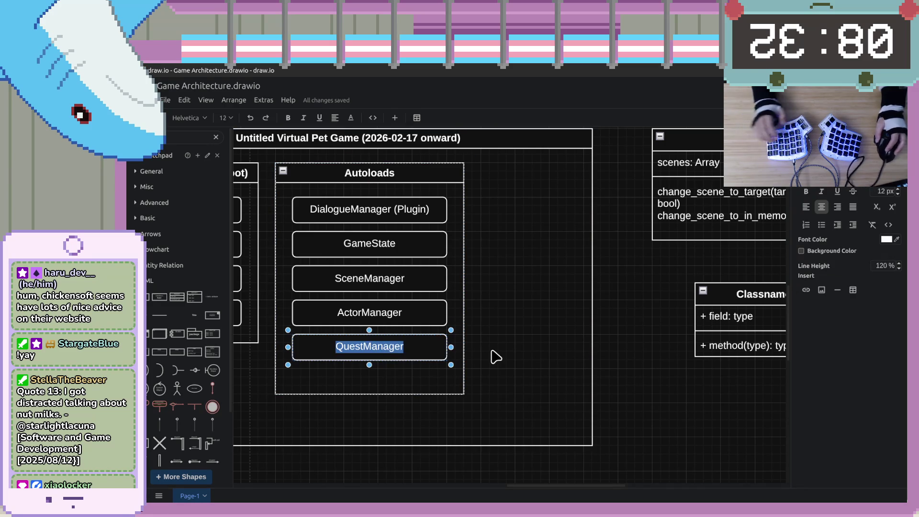
key("Home")
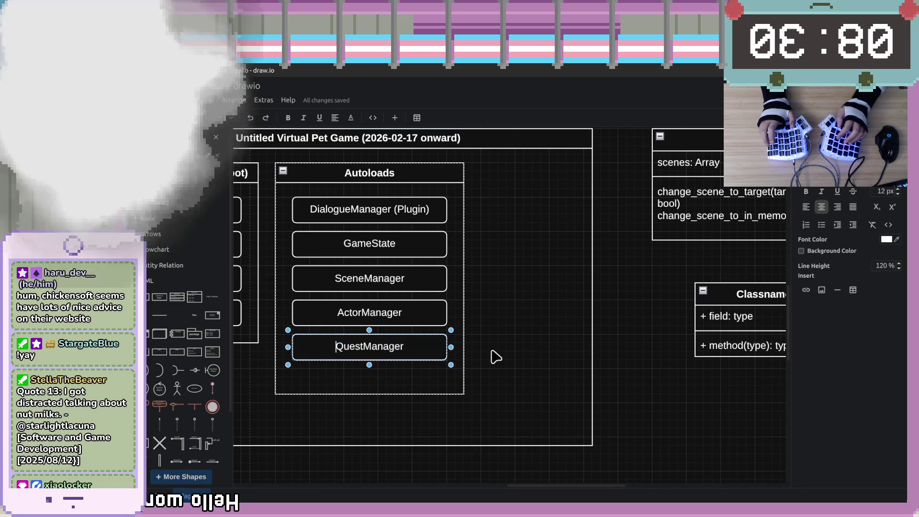
key("shift+Right")
key("shift+Right")
key("shift+Right")
type("St")
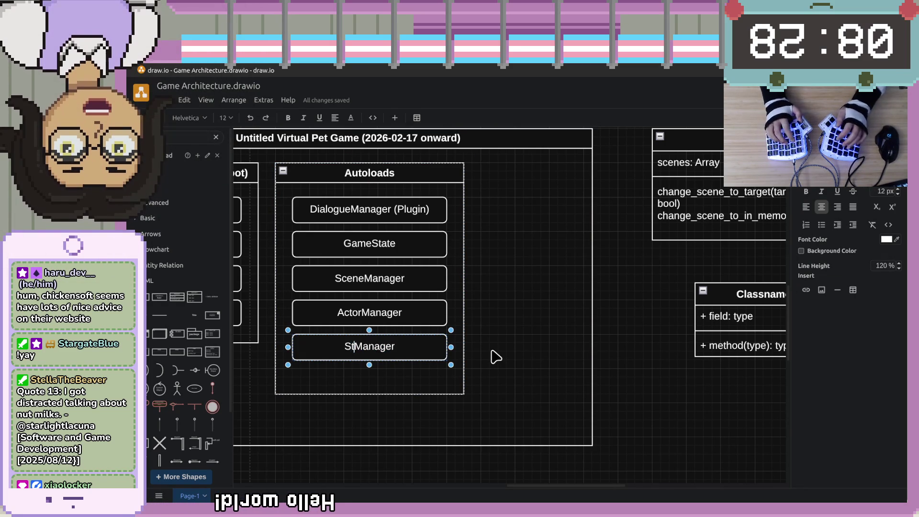
type("ory")
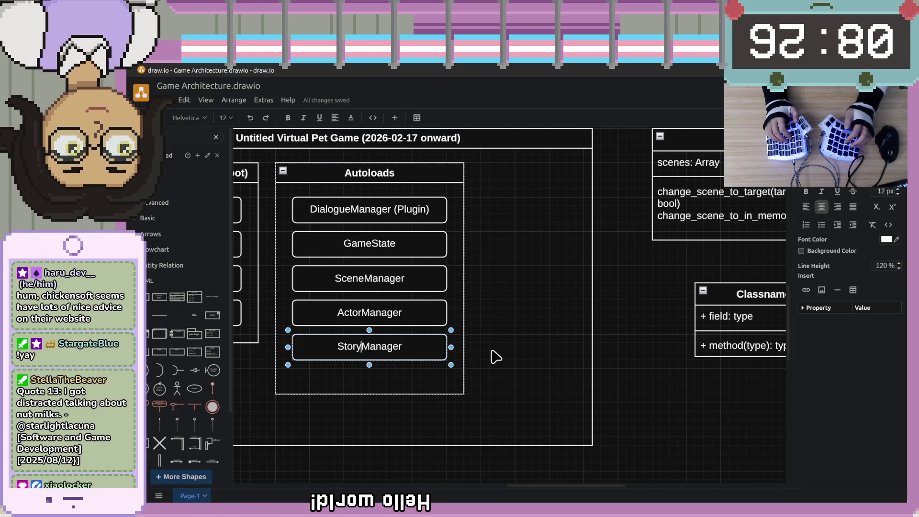
key("Escape")
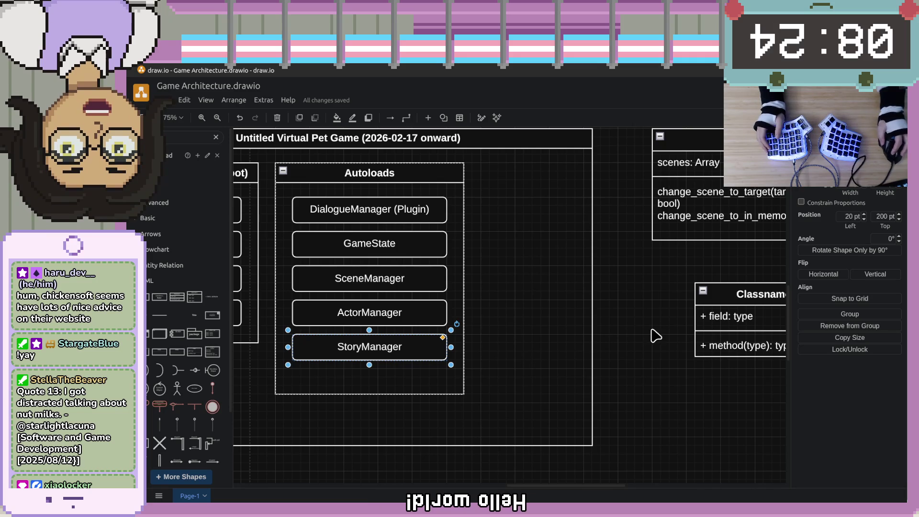
left_click(656, 337)
left_click_drag(739, 415, 578, 385)
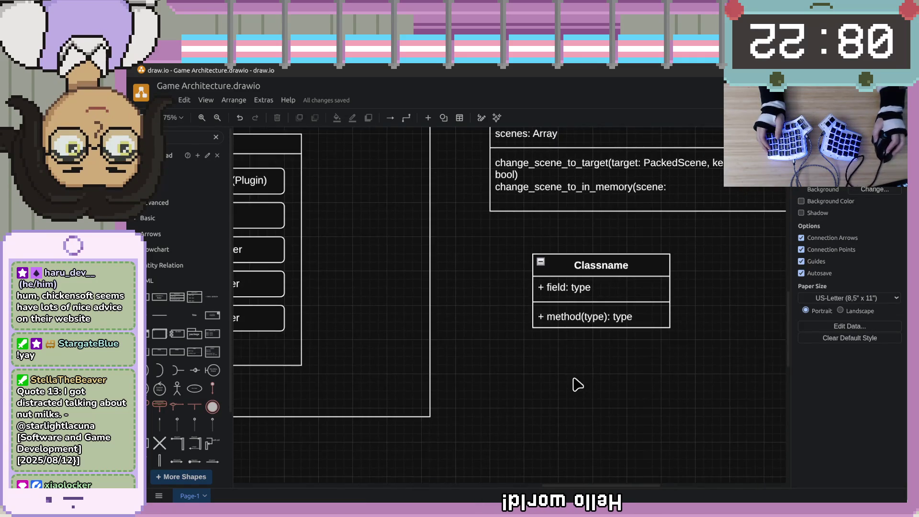
scroll(578, 385, "down", 5)
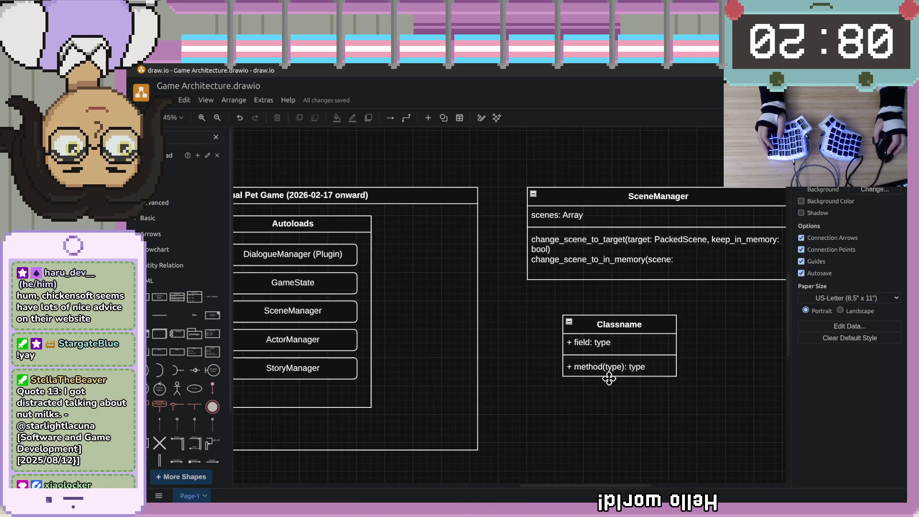
scroll(663, 410, "down", 1)
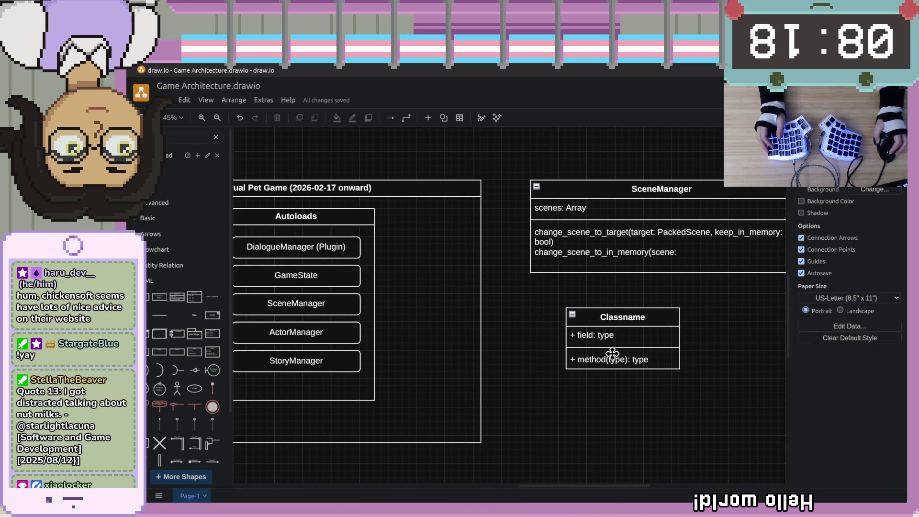
left_click(480, 311)
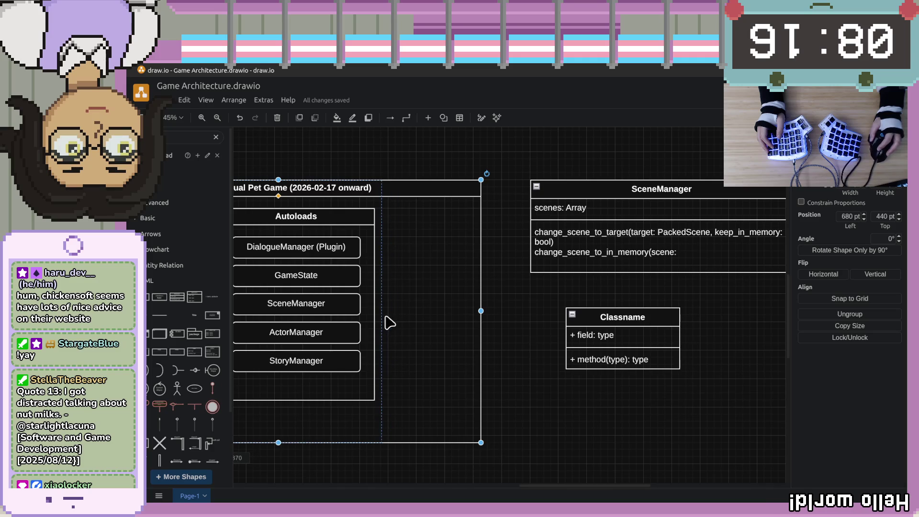
key("Escape")
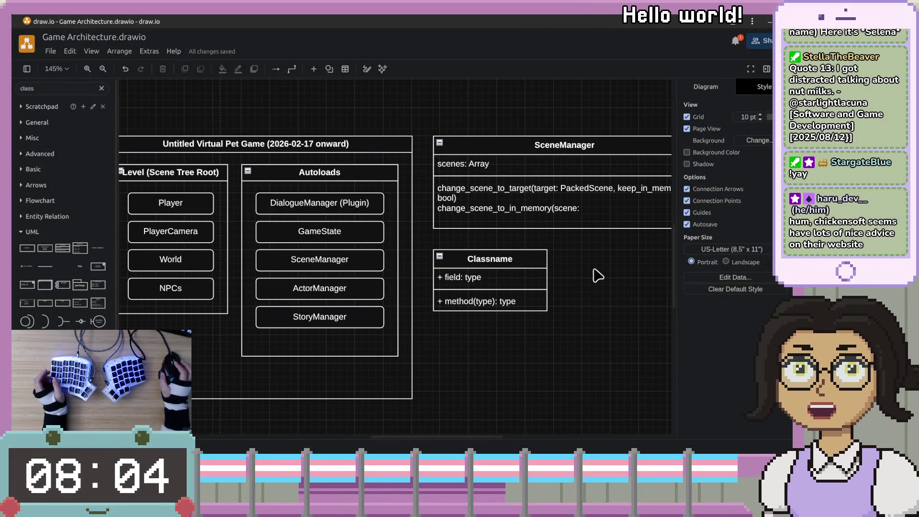
Widen the SceneManager class so change_scene_to_target fits on one line.
mouse_move(599, 267)
left_mouse_down()
mouse_move(553, 255)
mouse_move(544, 261)
left_mouse_up()
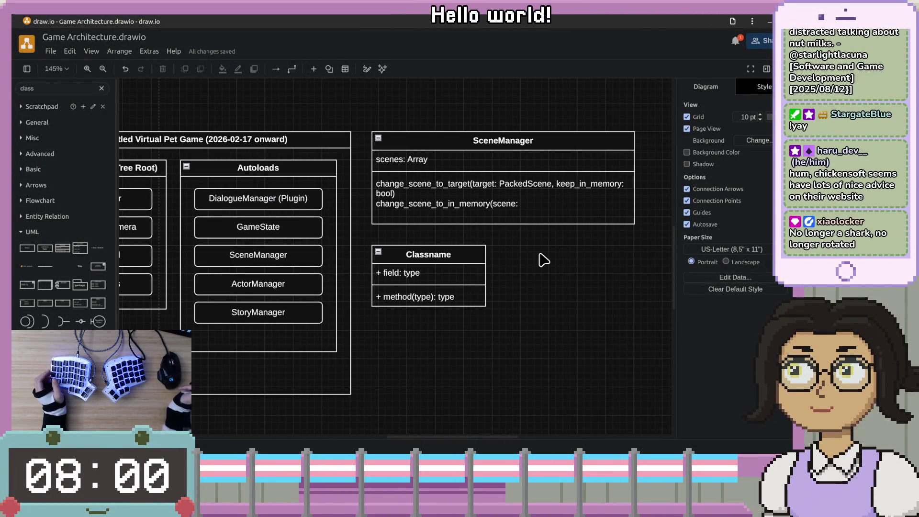
left_click(544, 200)
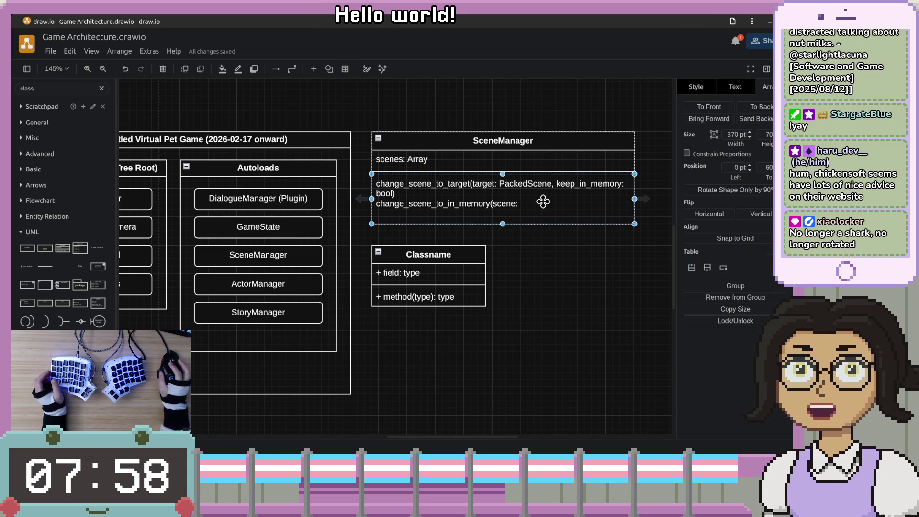
double_click(540, 205)
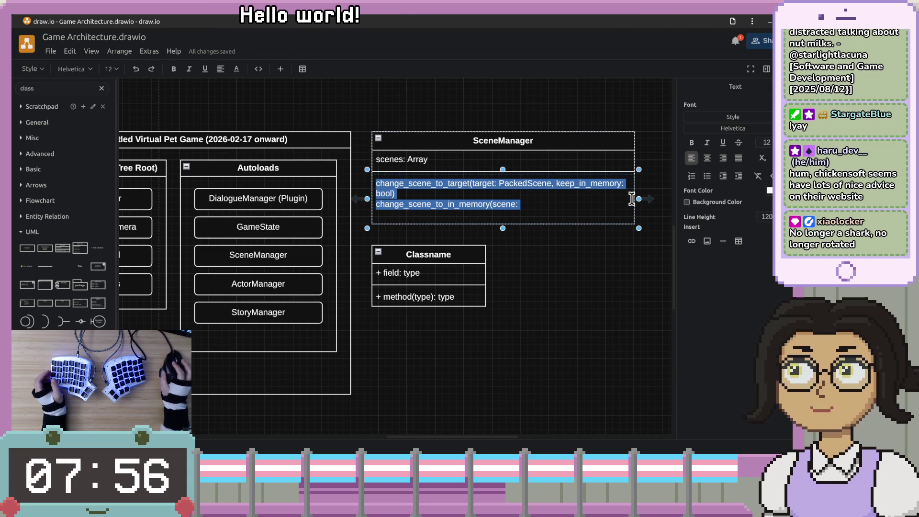
left_click_drag(639, 199, 651, 199)
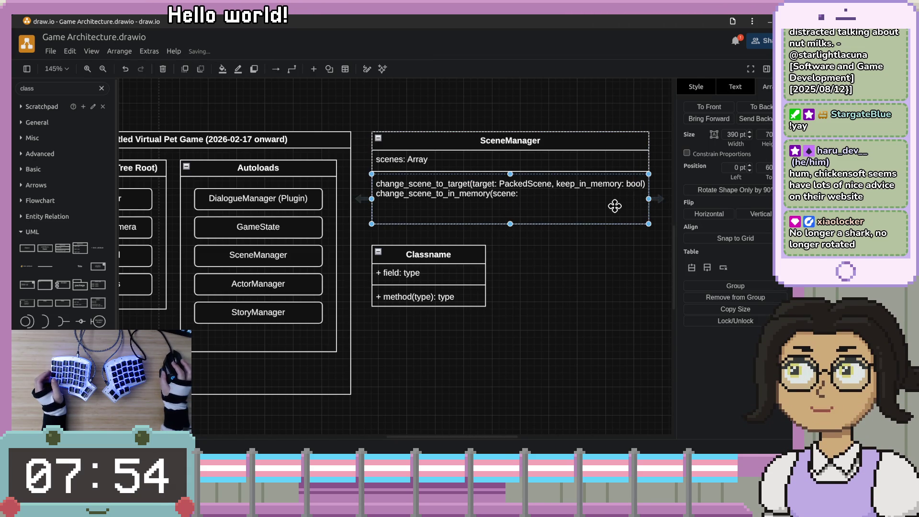
left_click(548, 270)
Re-enter SceneManager's method text, then return to the browser's search results.
left_click(538, 205)
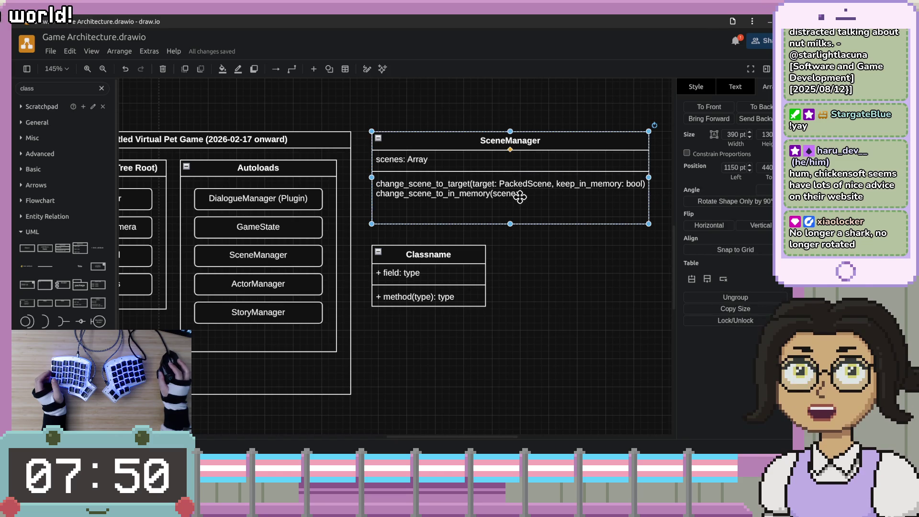
double_click(521, 195)
left_click(520, 195)
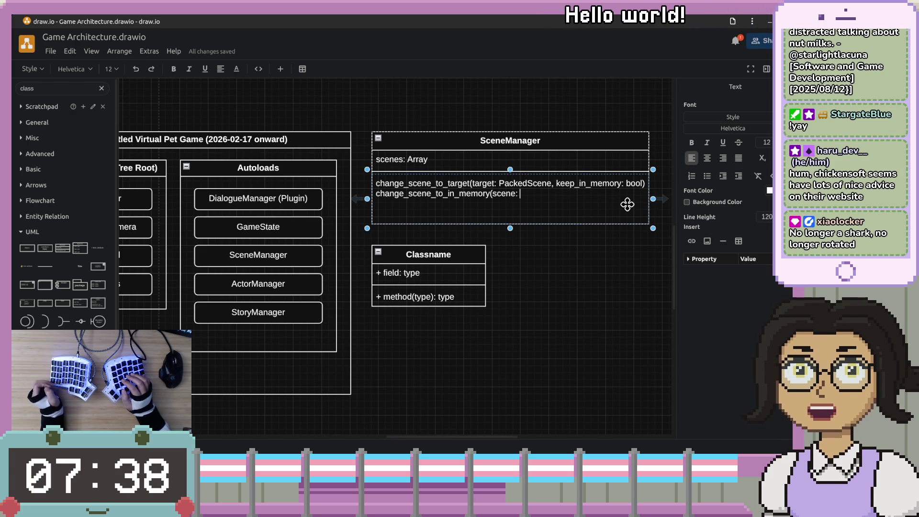
key("Up")
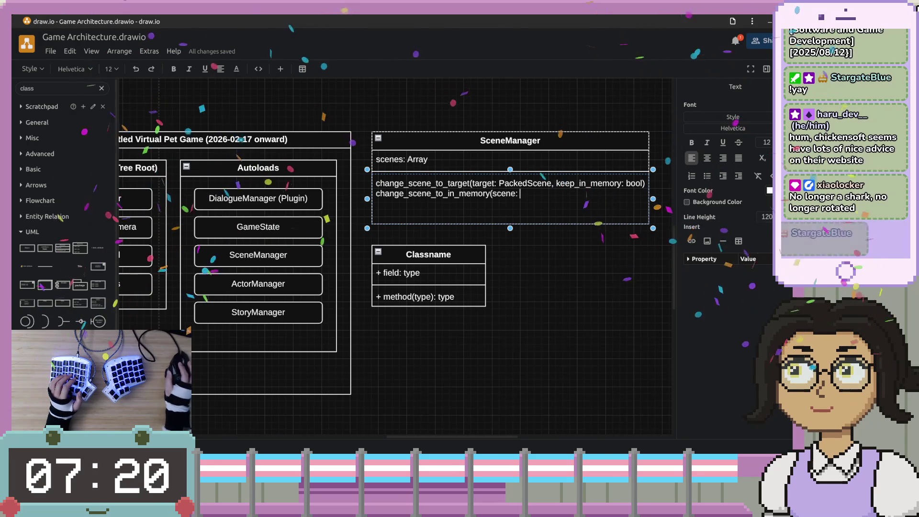
key("alt+Tab")
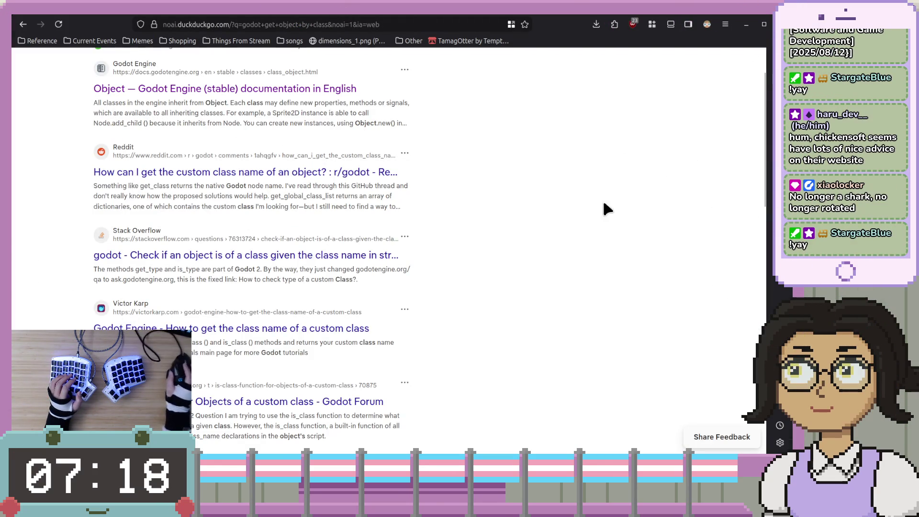
Open the Godot Object class reference, scroll to its Methods table, and search the docs for 'class'.
scroll(570, 220, "up", 2)
key("Return")
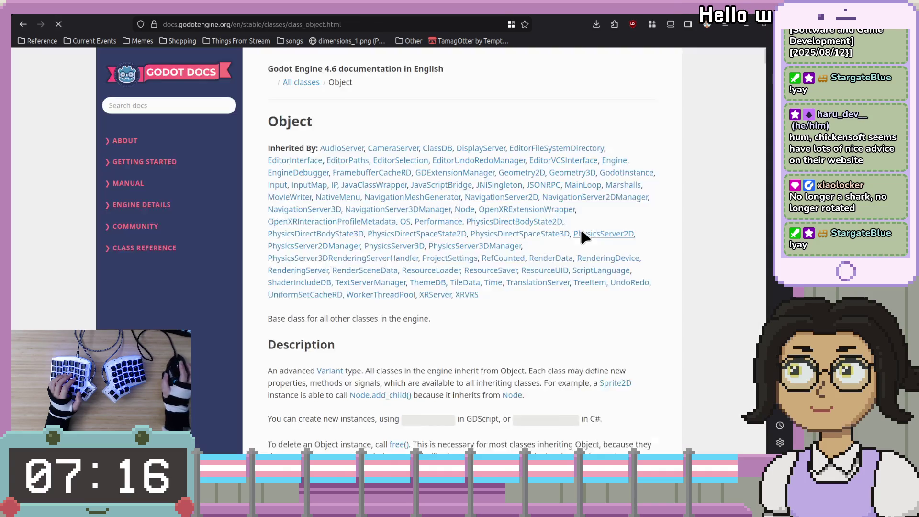
scroll(580, 228, "down", 6)
scroll(566, 253, "down", 5)
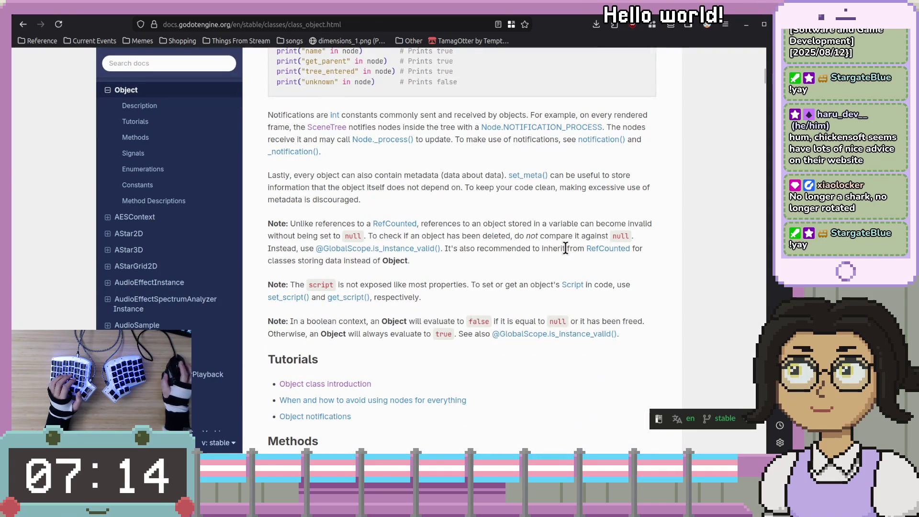
scroll(566, 253, "down", 6)
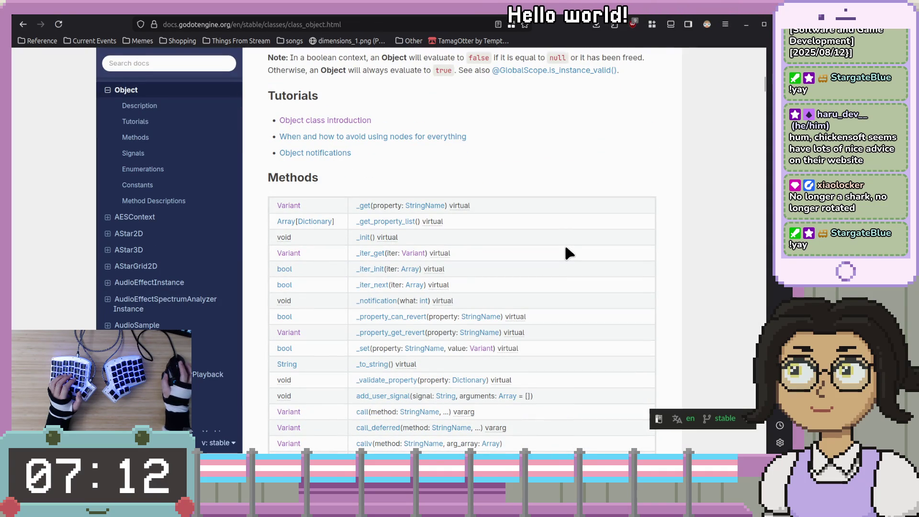
scroll(567, 249, "down", 2)
scroll(566, 246, "up", 2)
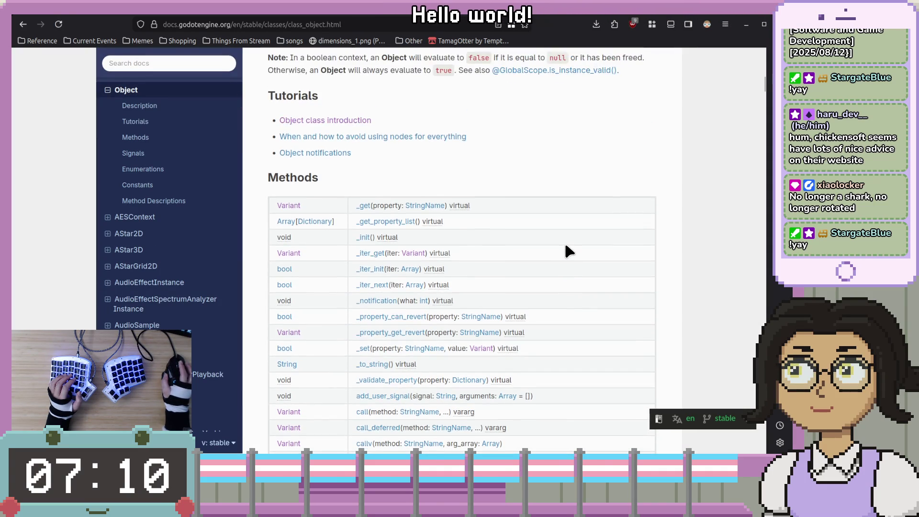
scroll(566, 246, "down", 4)
scroll(567, 247, "up", 3)
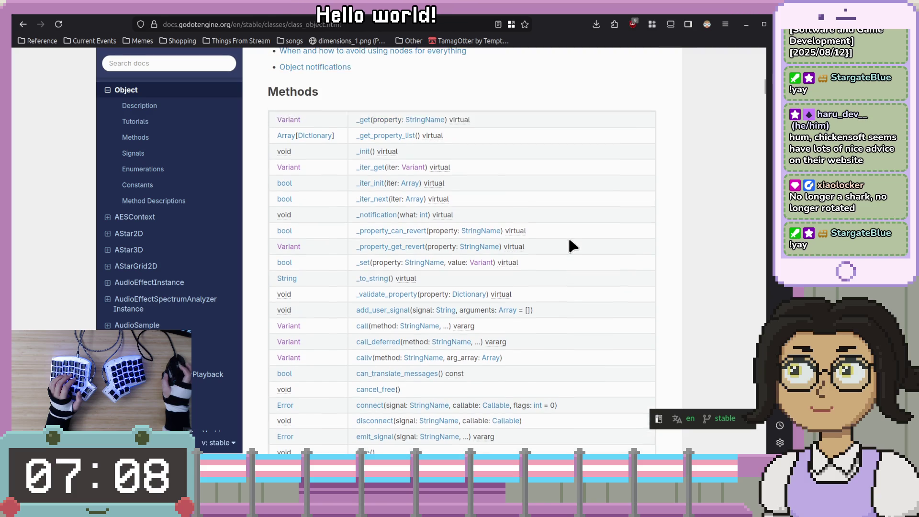
left_click(174, 64)
type("class")
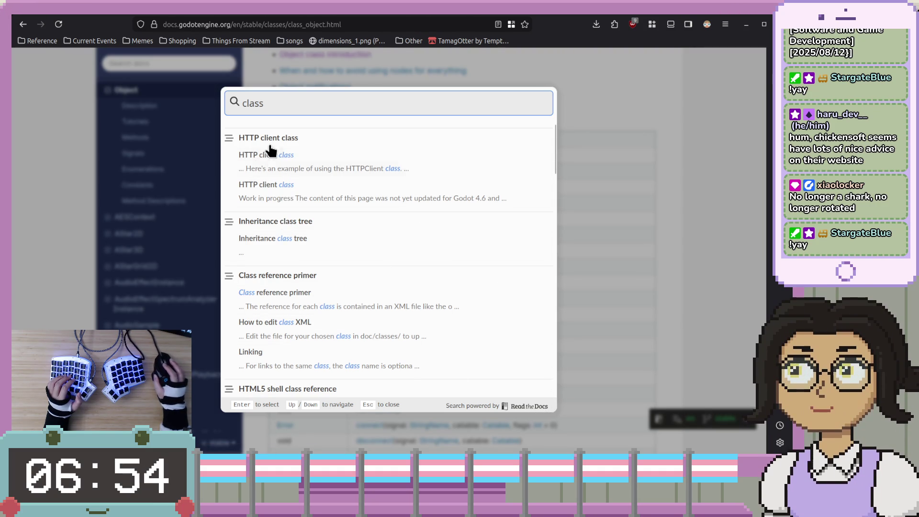
View the Class reference primer page, then return to the Object class page and reopen the docs search.
scroll(332, 231, "down", 2)
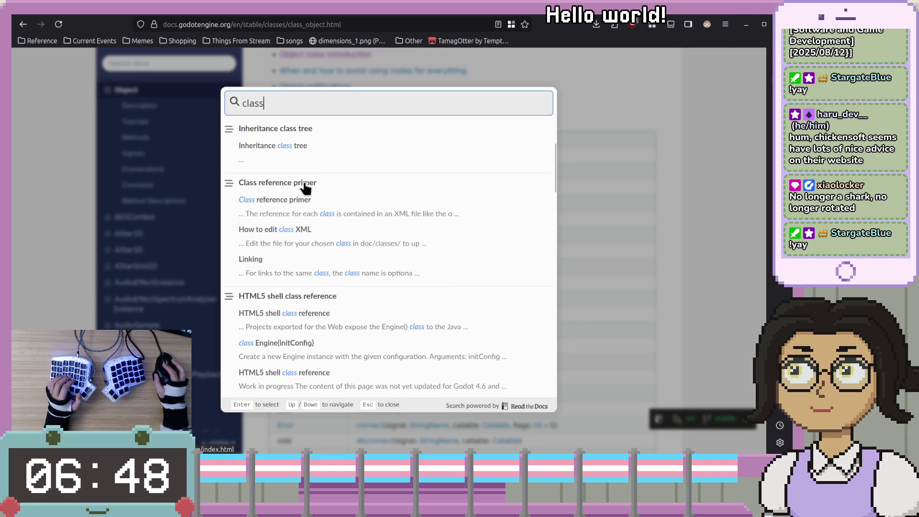
left_click(304, 184)
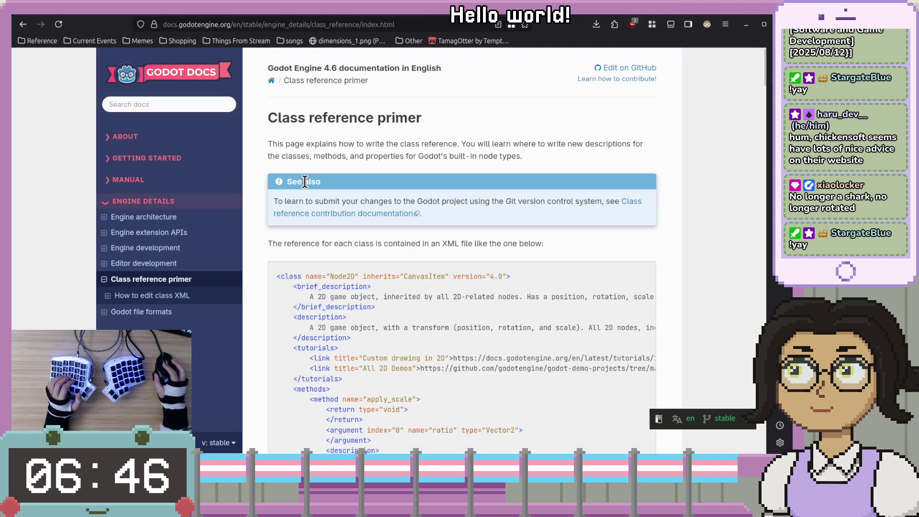
key("alt+Left")
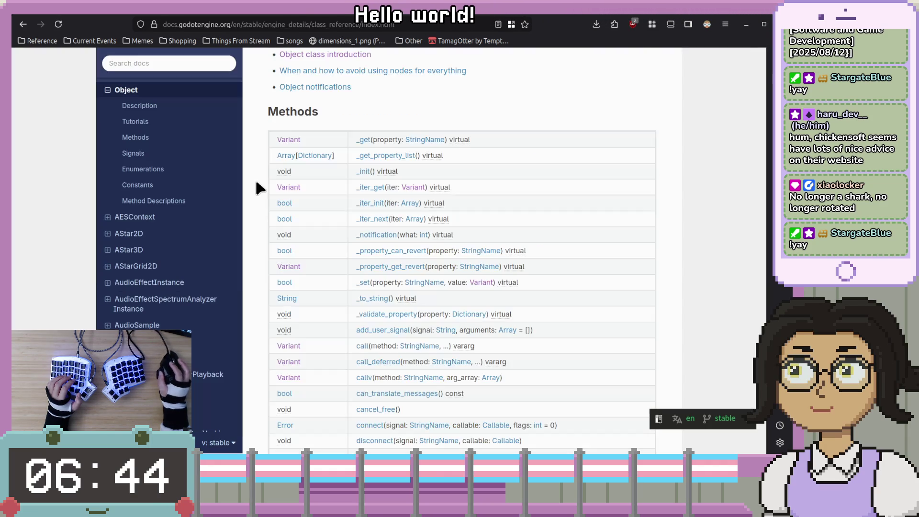
scroll(269, 206, "up", 4)
key("/")
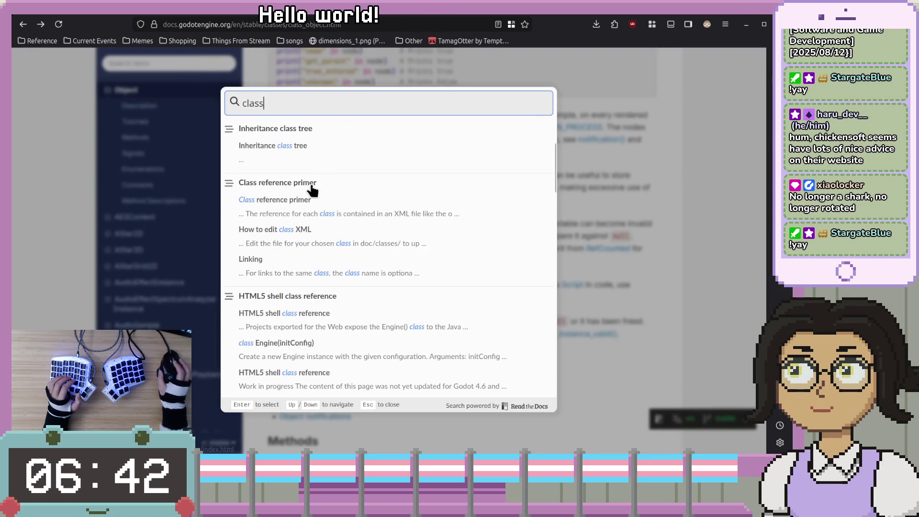
Open the Core functions and types page and follow its link to the engine-architecture Object class page.
scroll(275, 215, "down", 4)
scroll(272, 213, "down", 5)
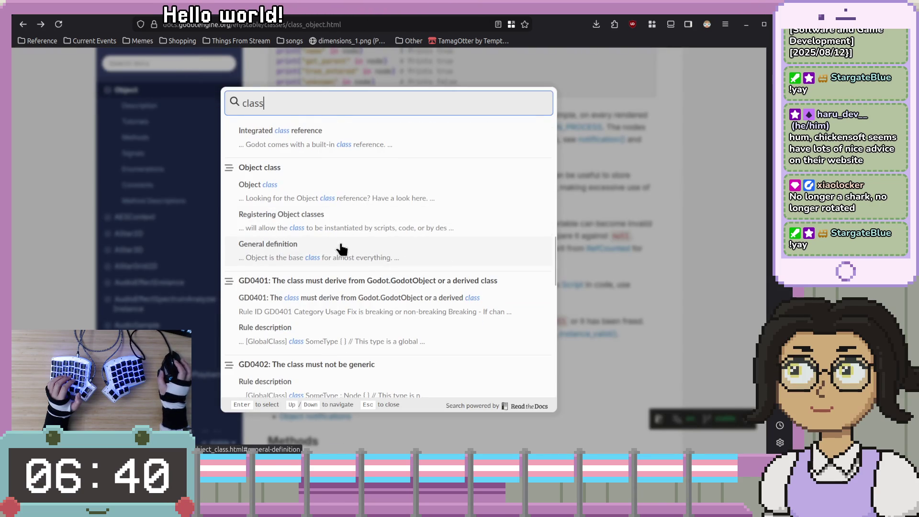
scroll(273, 220, "up", 1)
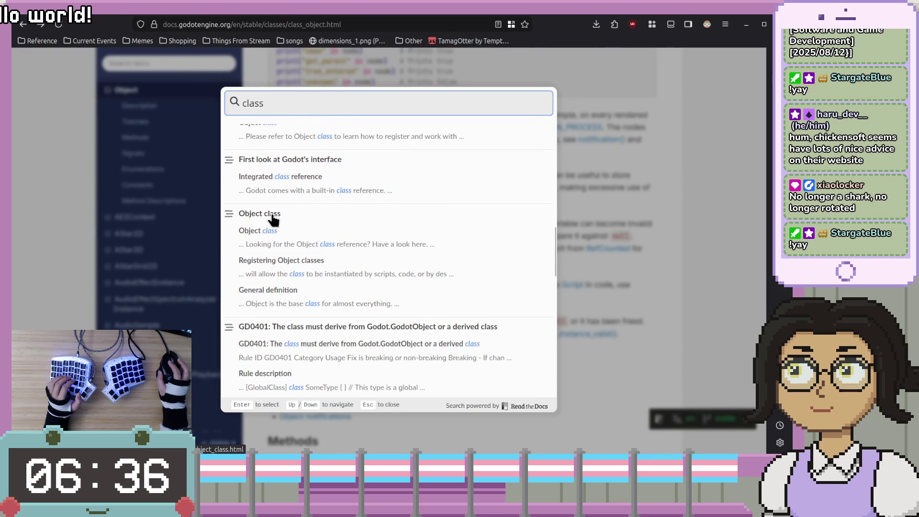
scroll(329, 219, "up", 3)
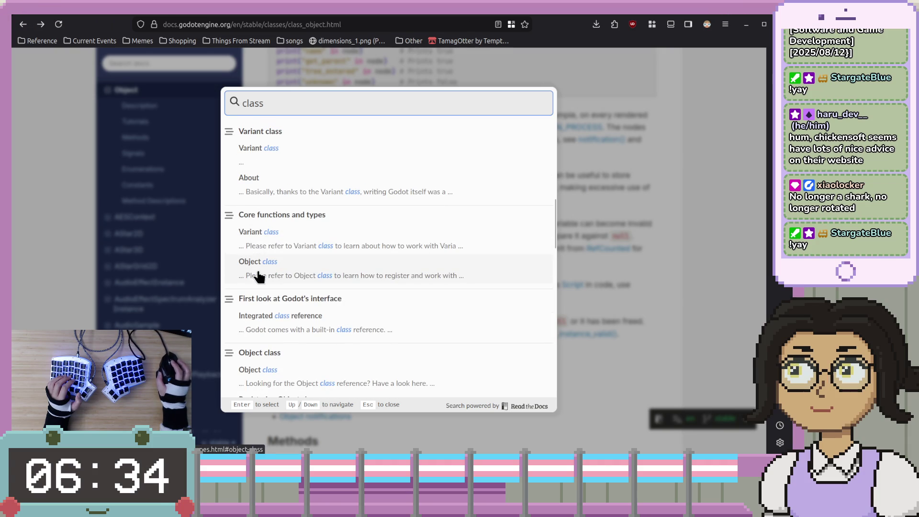
left_click(271, 235)
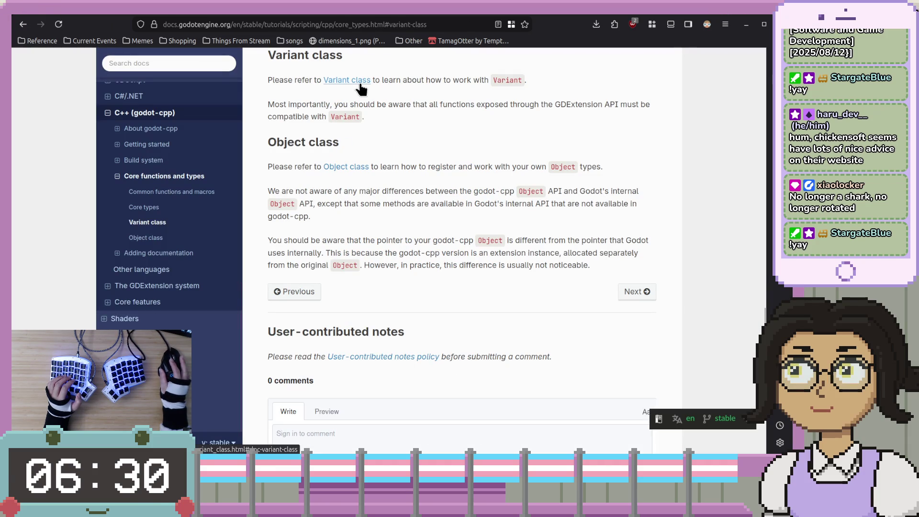
left_click(339, 168)
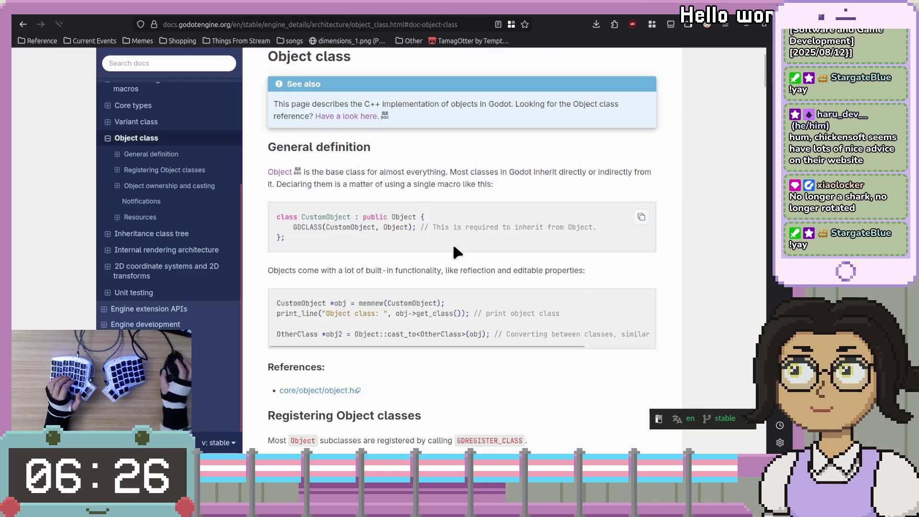
Search the Godot docs for 'class' again.
scroll(205, 222, "up", 5)
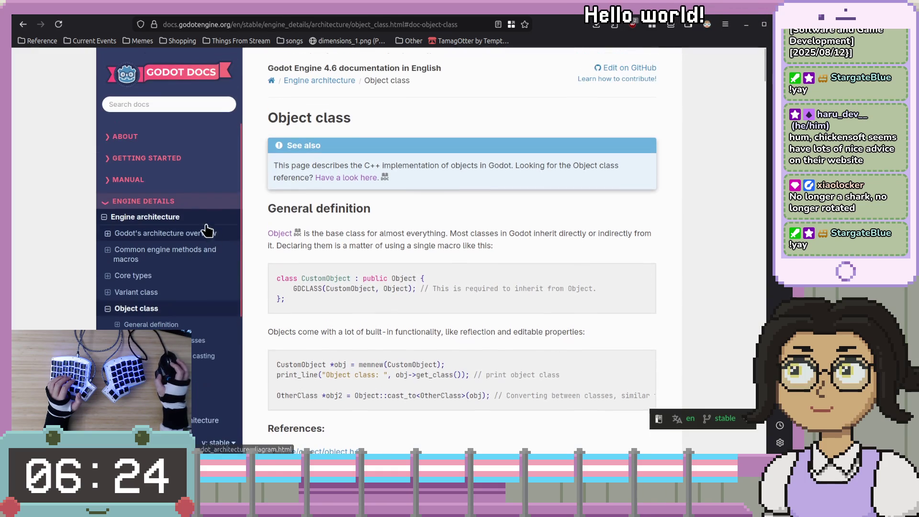
left_click(172, 102)
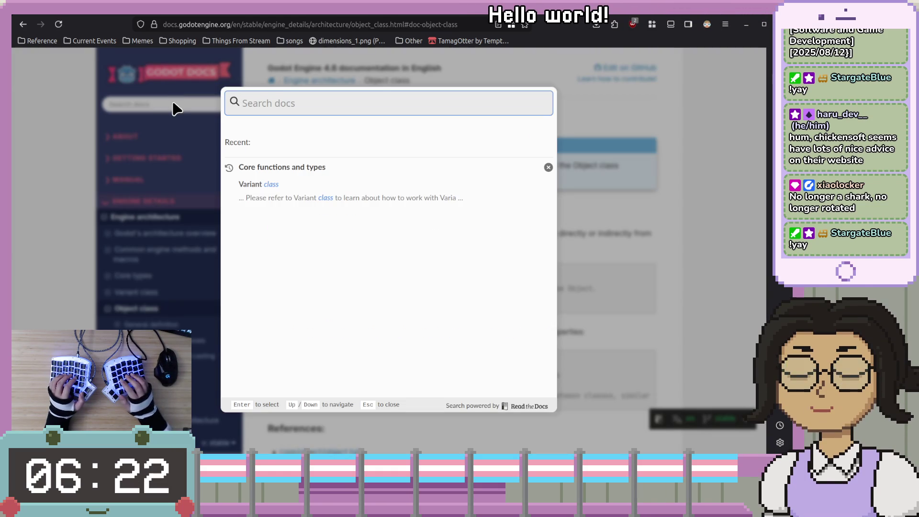
type("class")
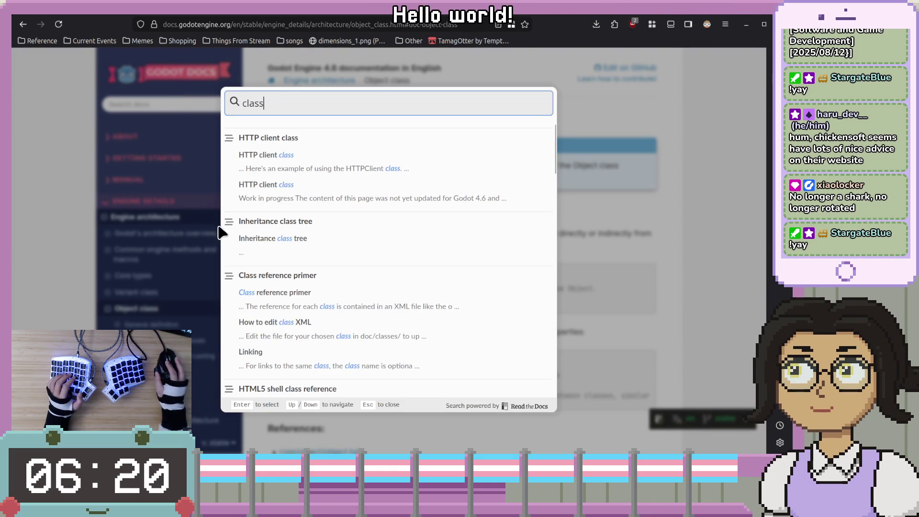